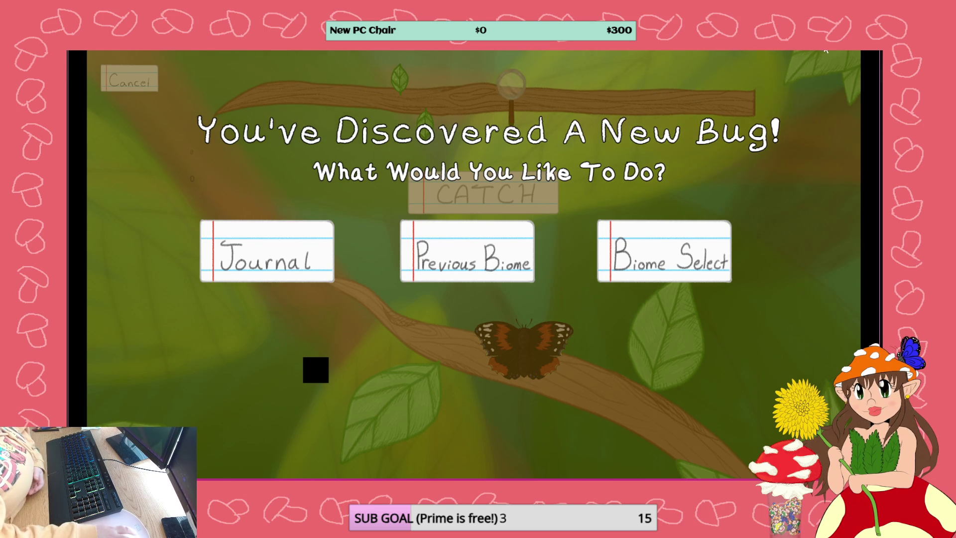
Close the preview and disable the CatchingBug include in the catching minigame's linked events
key("alt+F4")
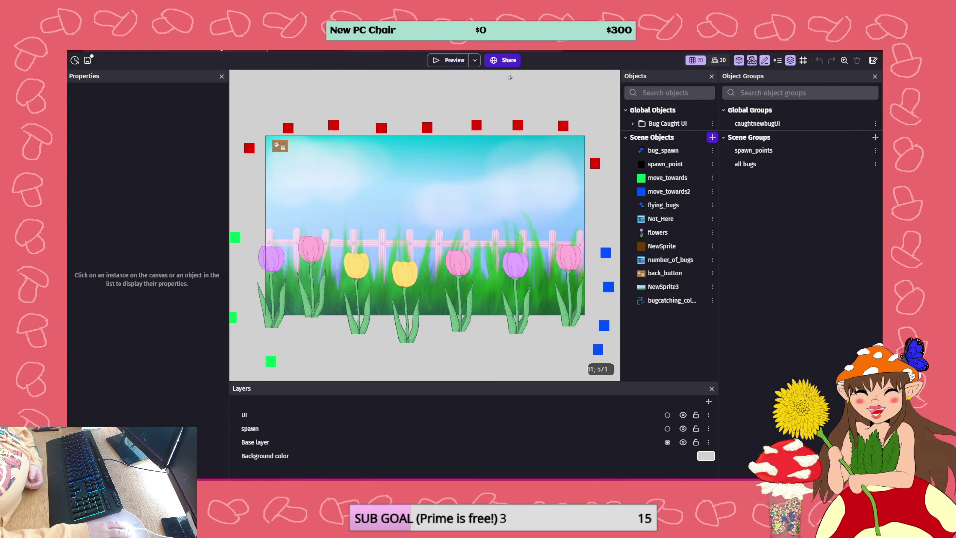
left_click(229, 48)
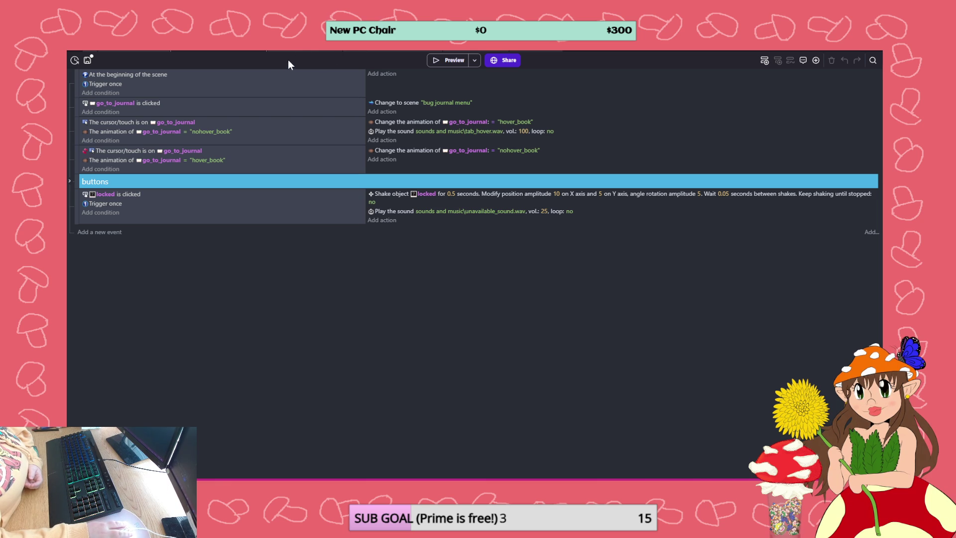
left_click(75, 60)
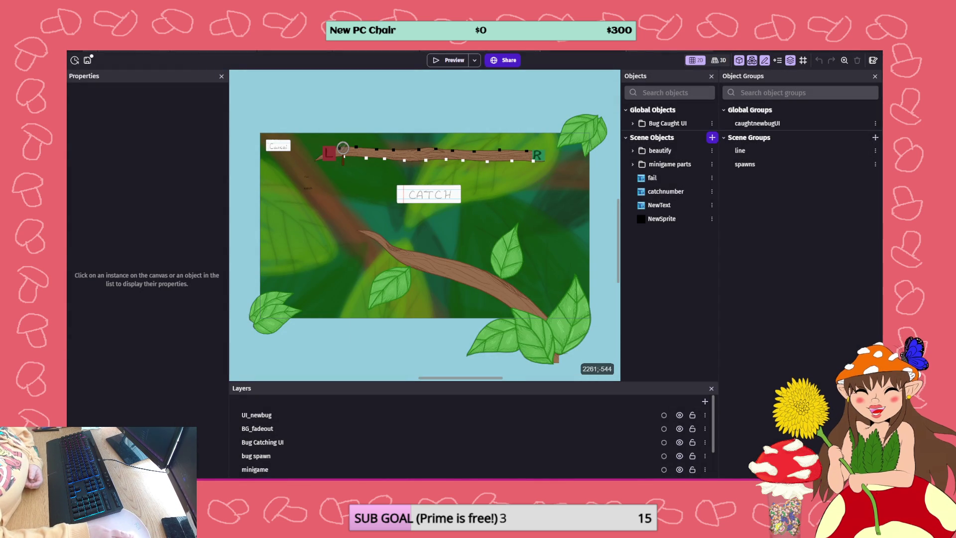
left_click(393, 47)
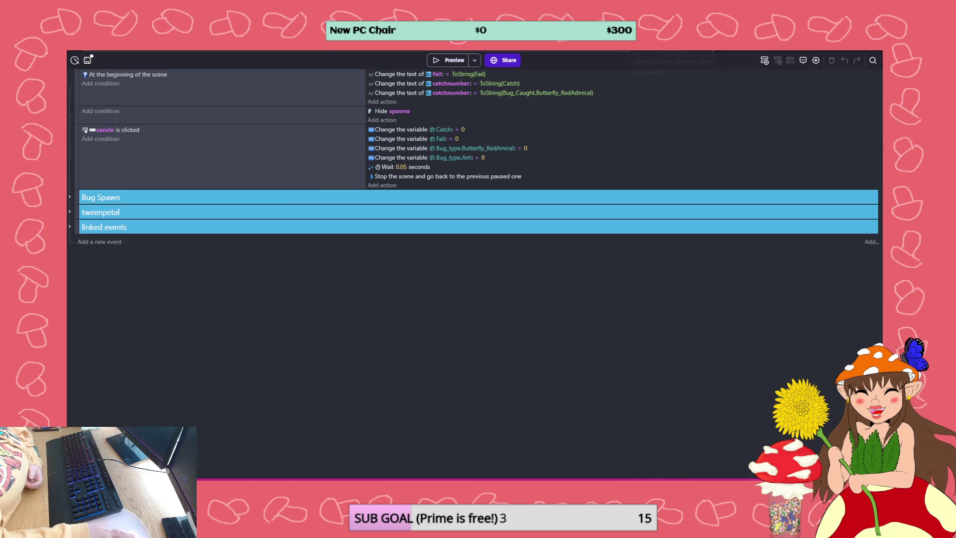
left_click(70, 227)
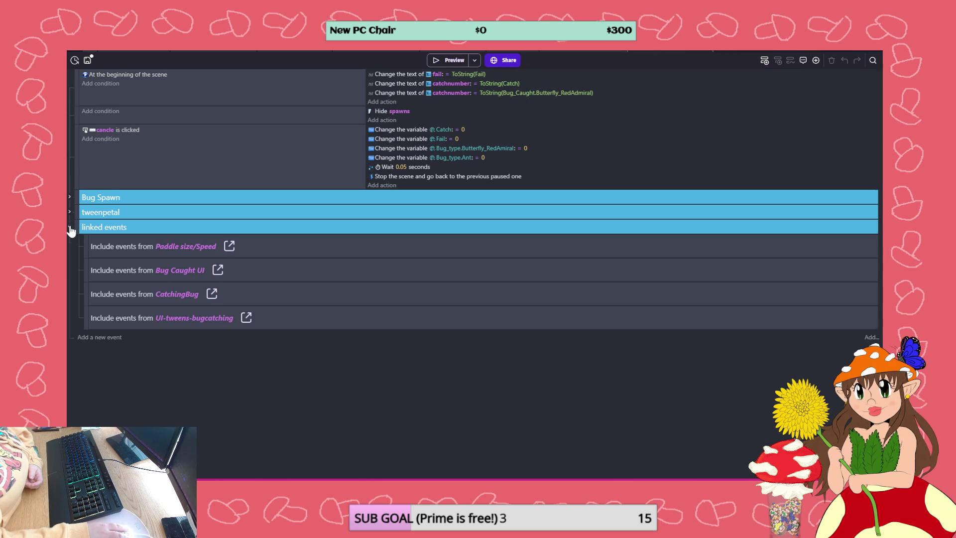
right_click(240, 295)
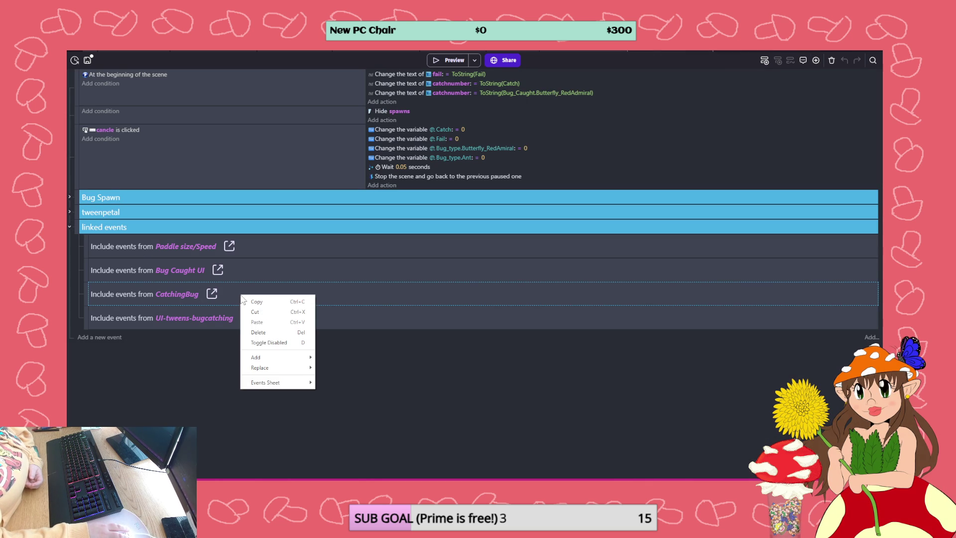
left_click(283, 342)
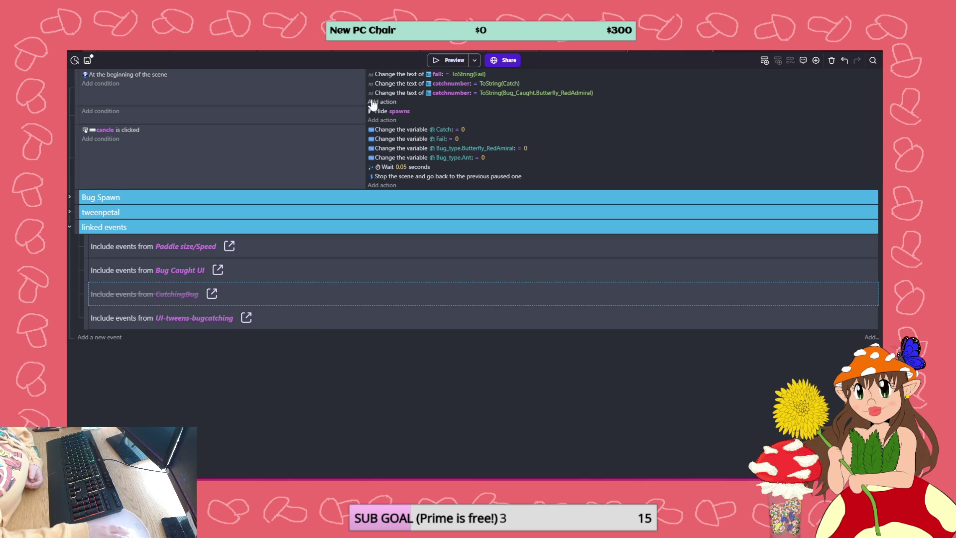
Preview the game and catch the butterfly to test the change
left_click(451, 60)
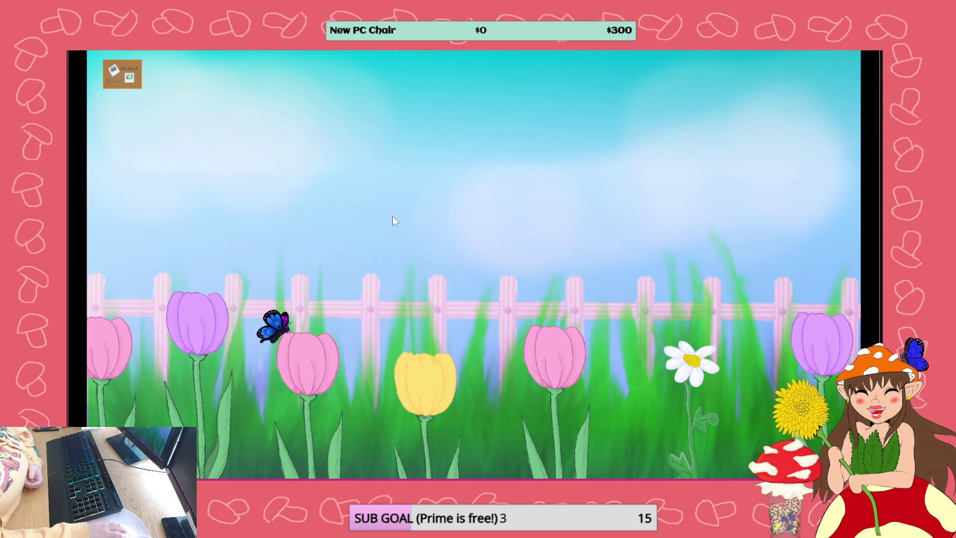
left_click(273, 323)
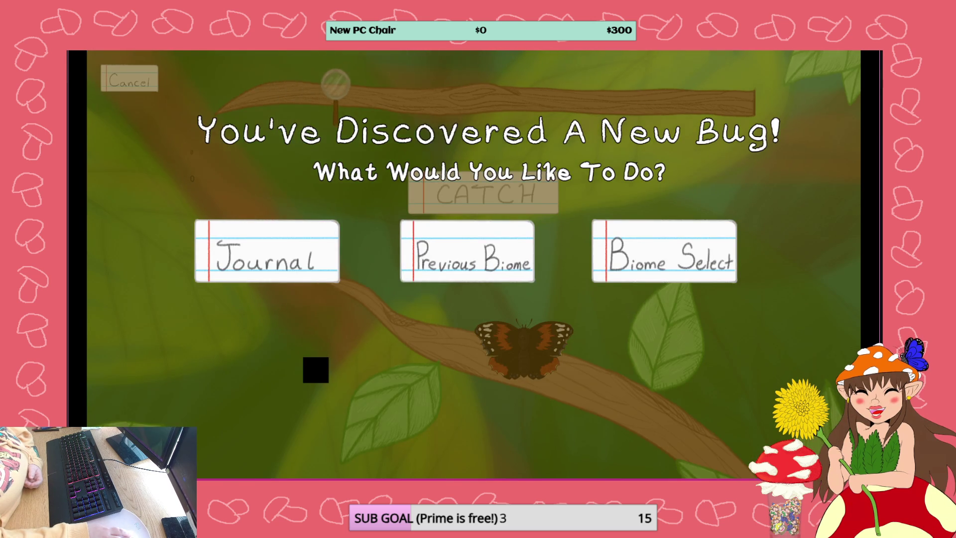
key("alt+F4")
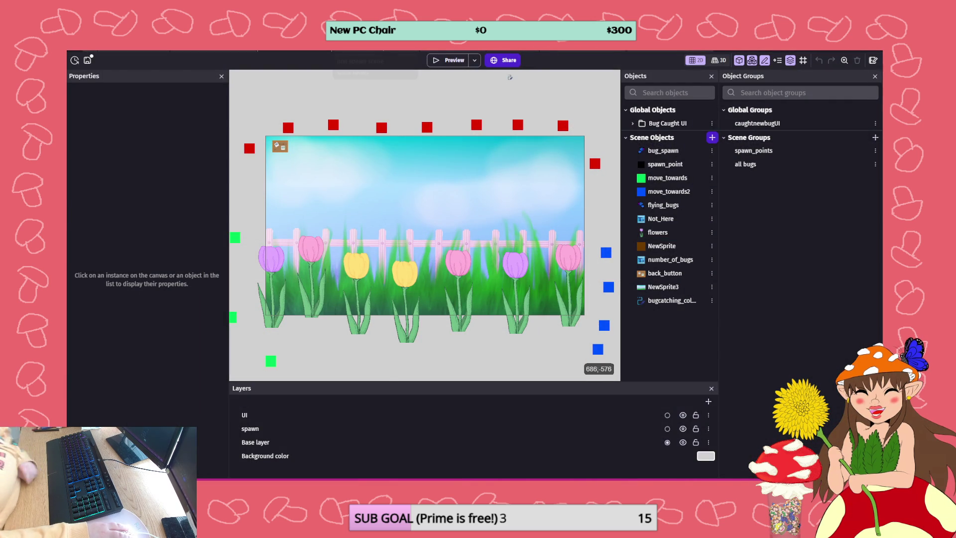
Disable the UI-tweens-bugcatching include in the minigame events, then return to the flower field layout
left_click(378, 73)
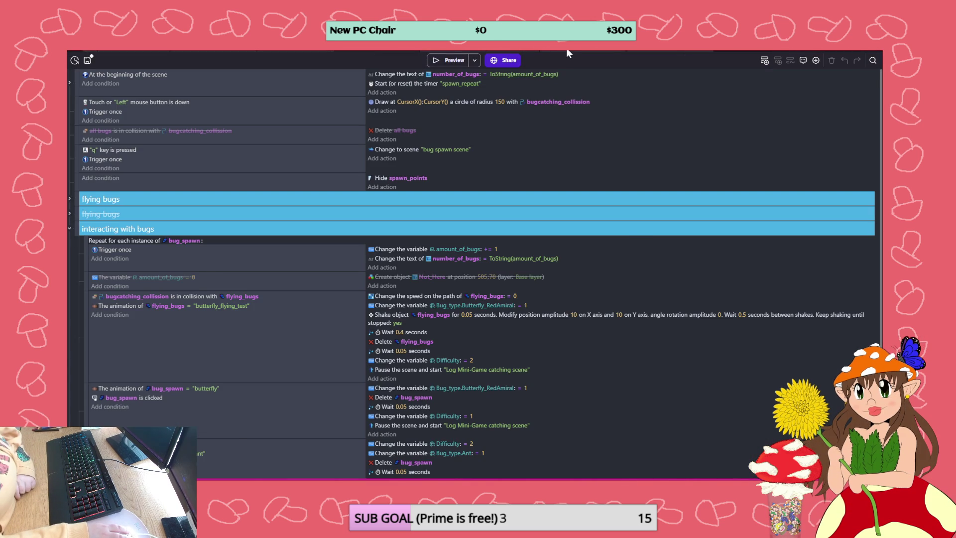
left_click(566, 48)
left_click(664, 59)
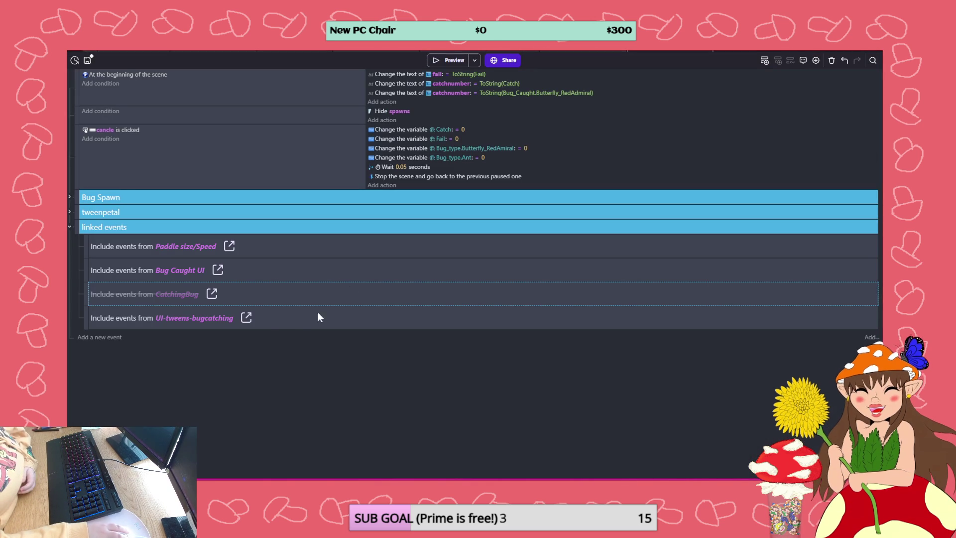
right_click(275, 321)
left_click(318, 366)
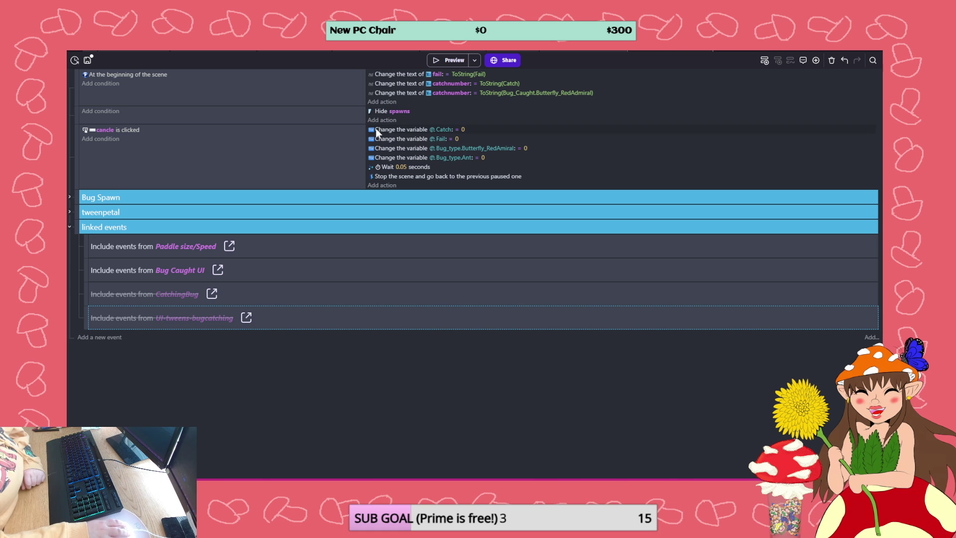
left_click(280, 51)
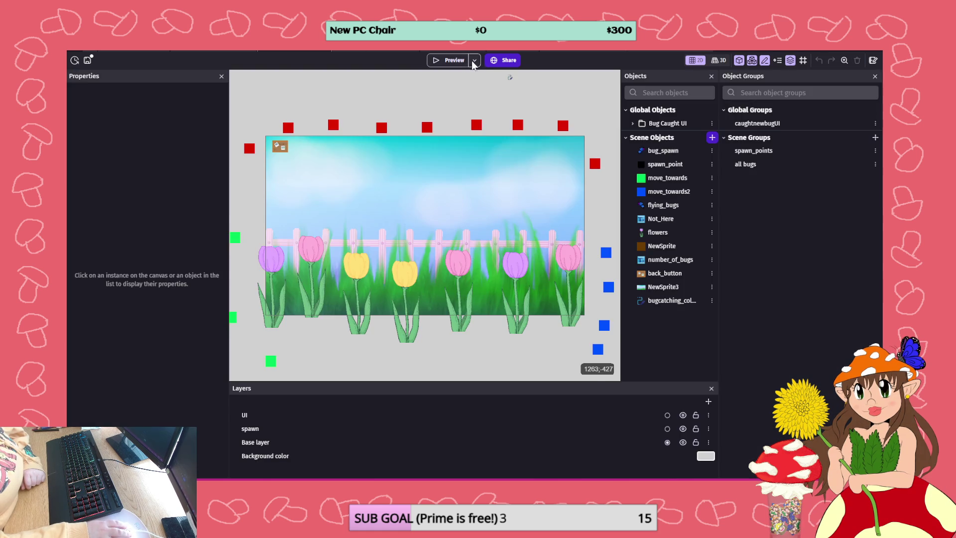
Preview the game: catch the ant and cancel, catch the butterfly, then return to minigame events
left_click(450, 60)
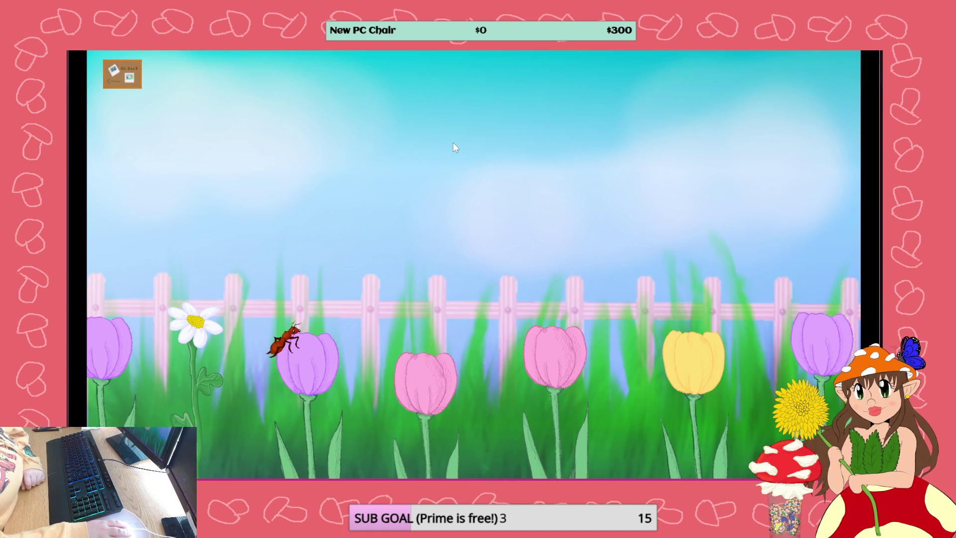
left_click(284, 339)
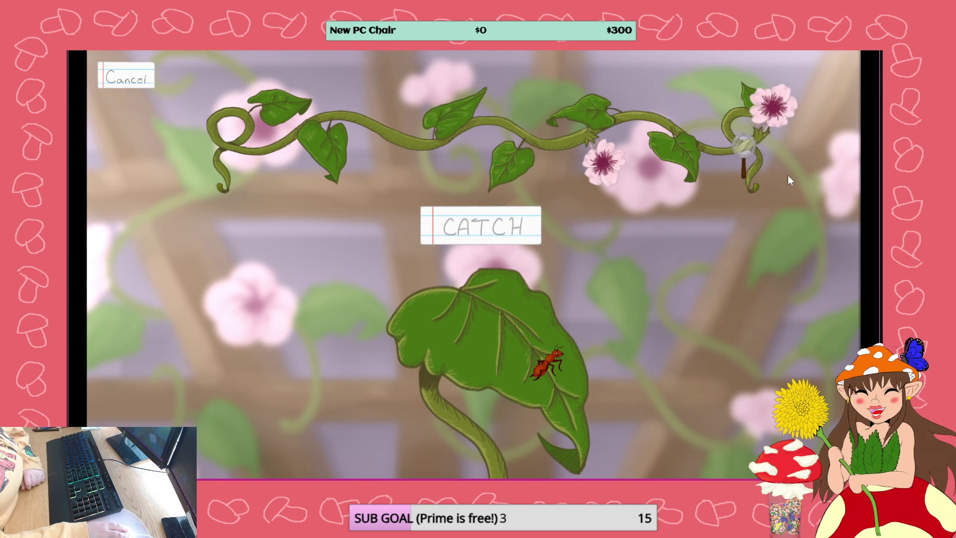
left_click(128, 73)
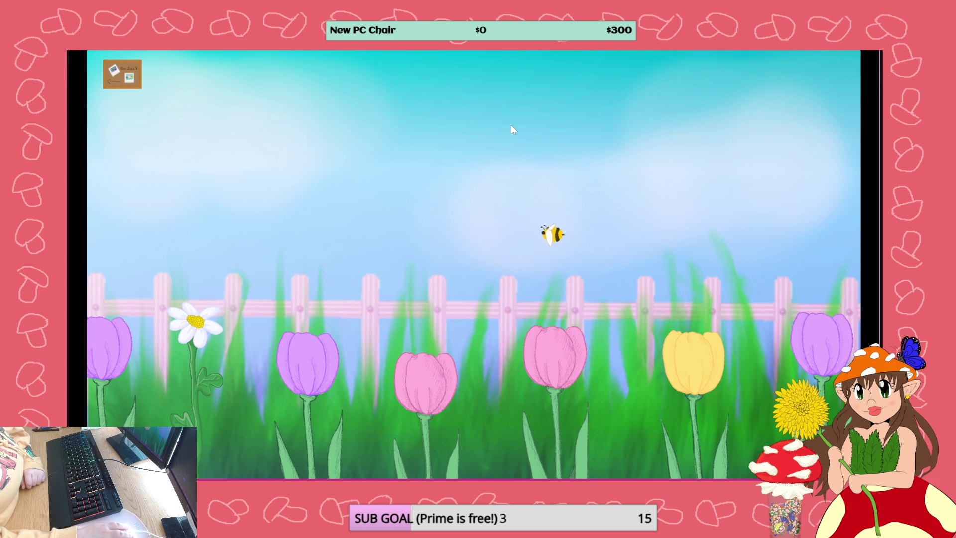
left_click(753, 270)
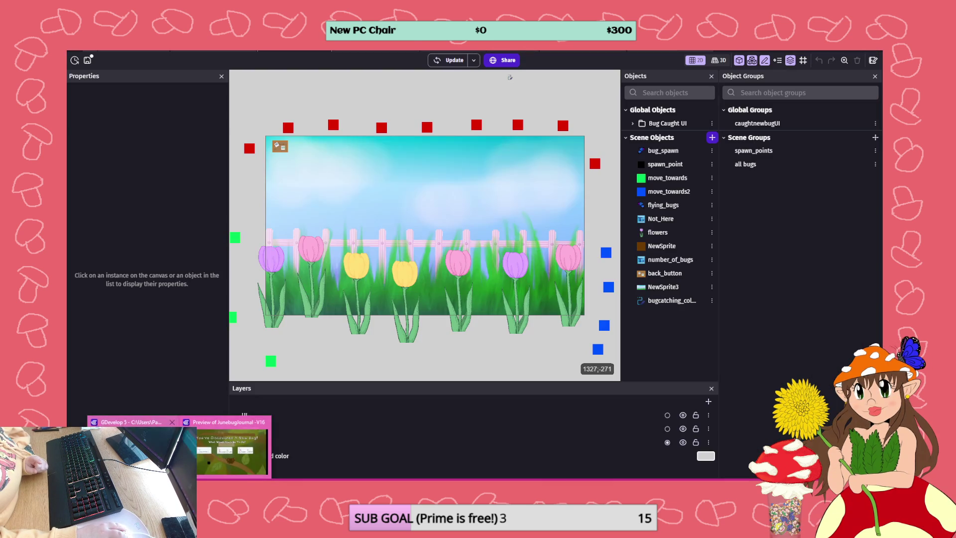
key("alt+tab")
key("ctrl+Tab")
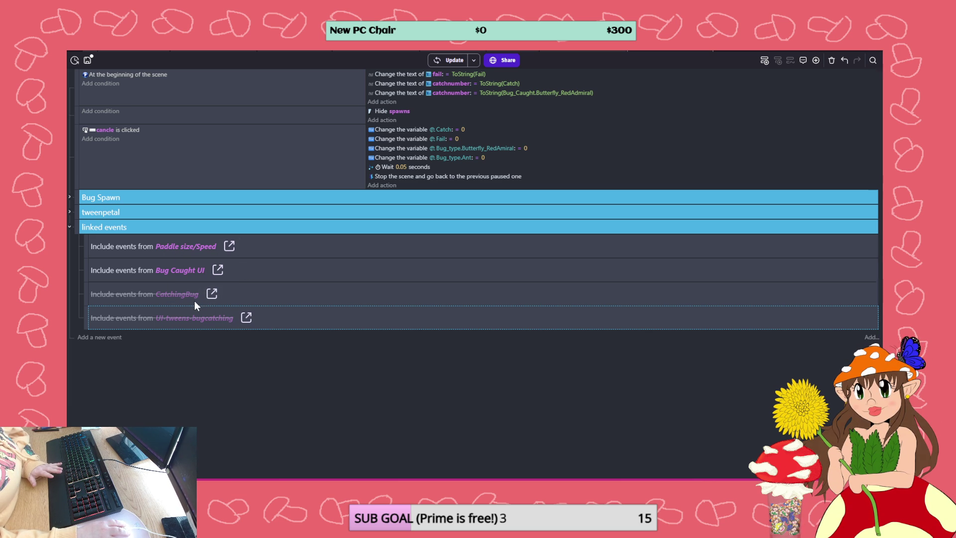
Collapse the paddle speed and movement groups in Paddle size/Speed events and save the project
left_click(229, 246)
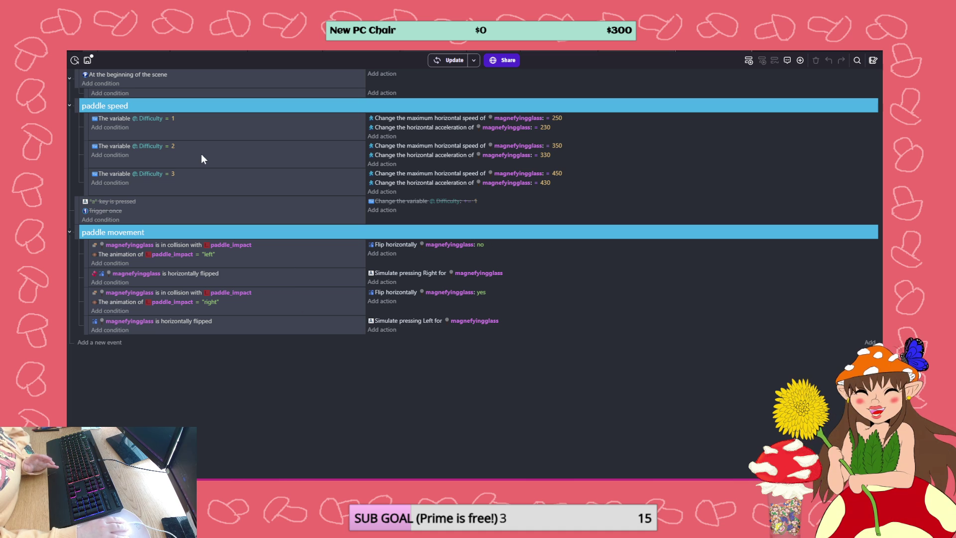
left_click(70, 104)
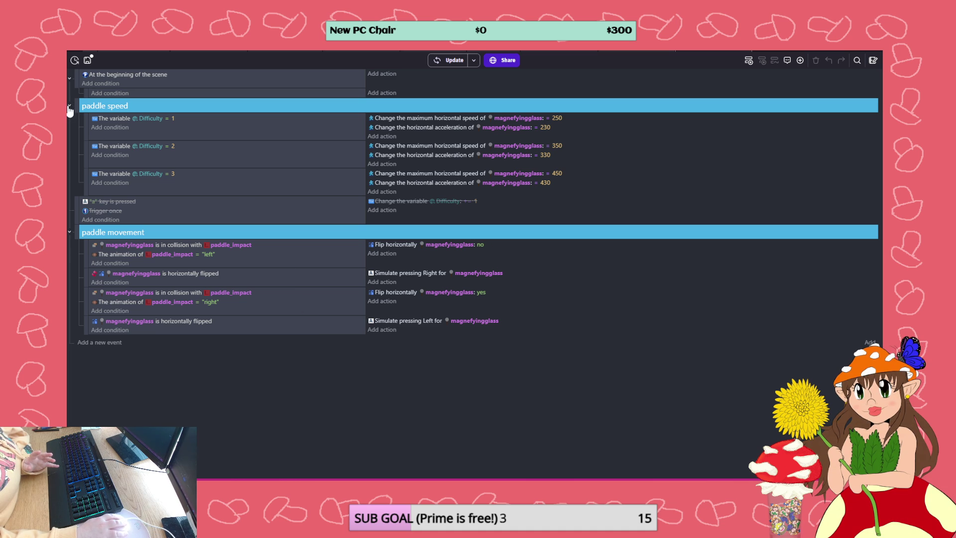
left_click(70, 149)
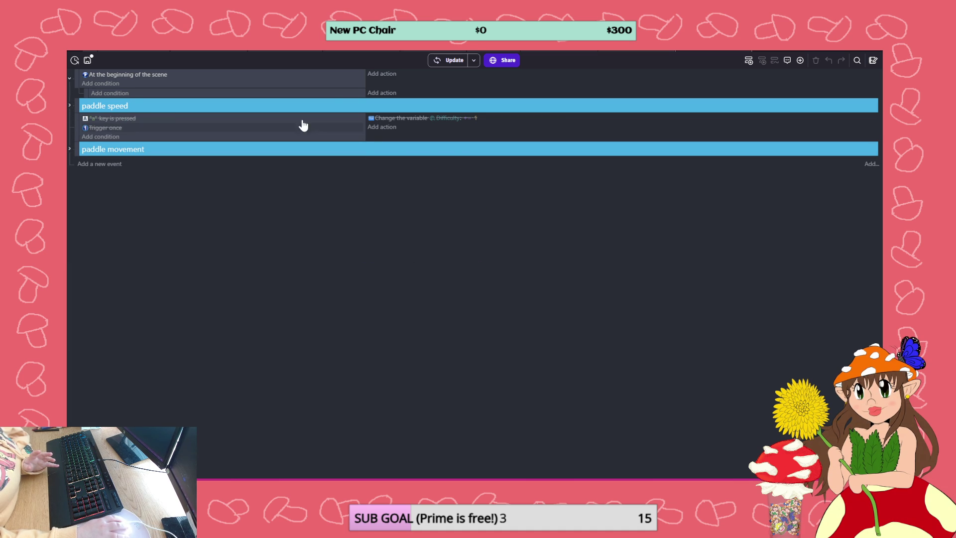
left_click(87, 61)
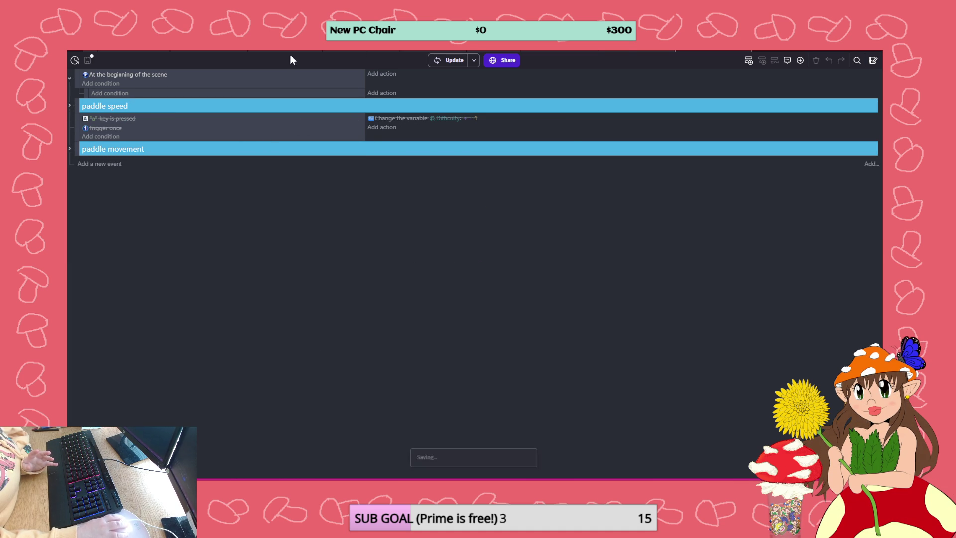
Switch to the events sheet containing the caught toggle group
left_click(563, 50)
left_click(623, 51)
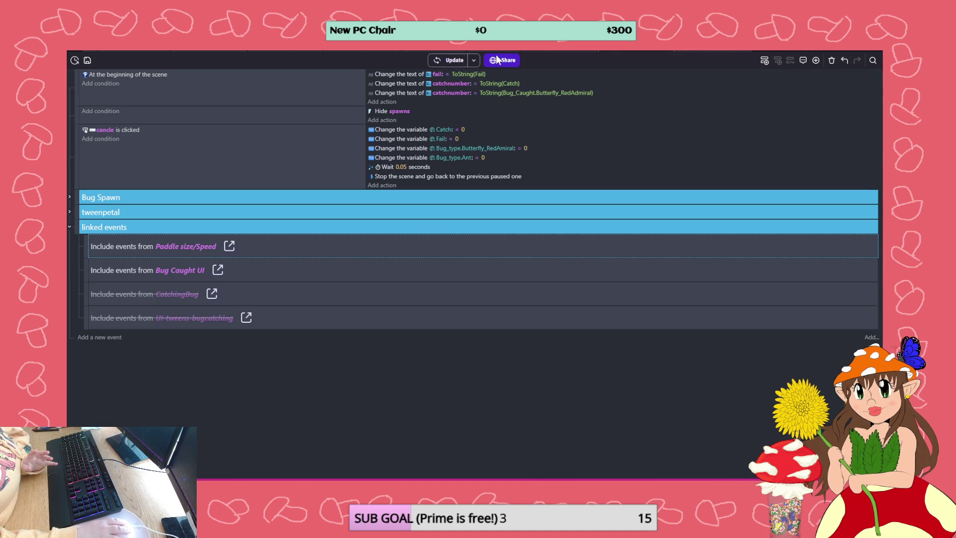
left_click(399, 52)
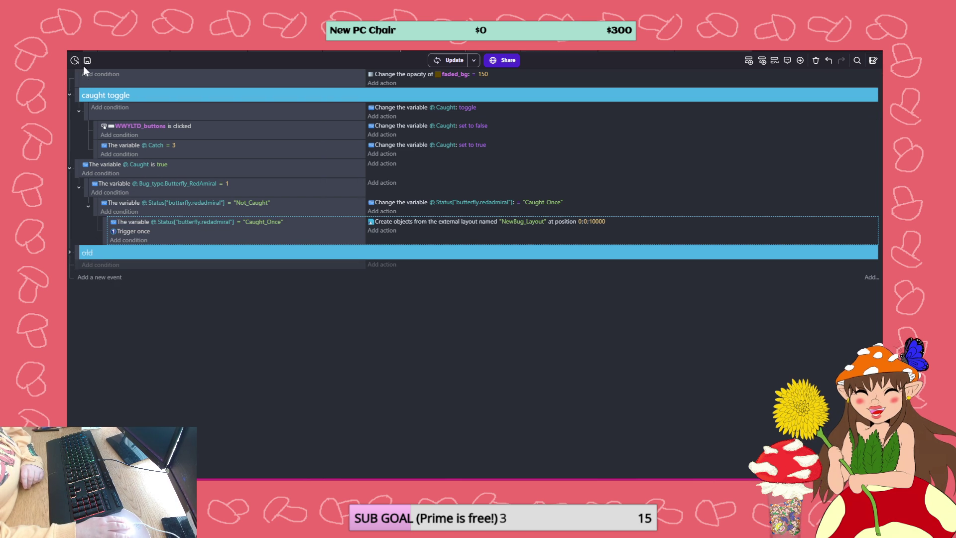
Make the top event an at-the-beginning-of-the-scene event setting Caught to false, then close the old preview
scroll(86, 73, "up", 1)
left_click(106, 75)
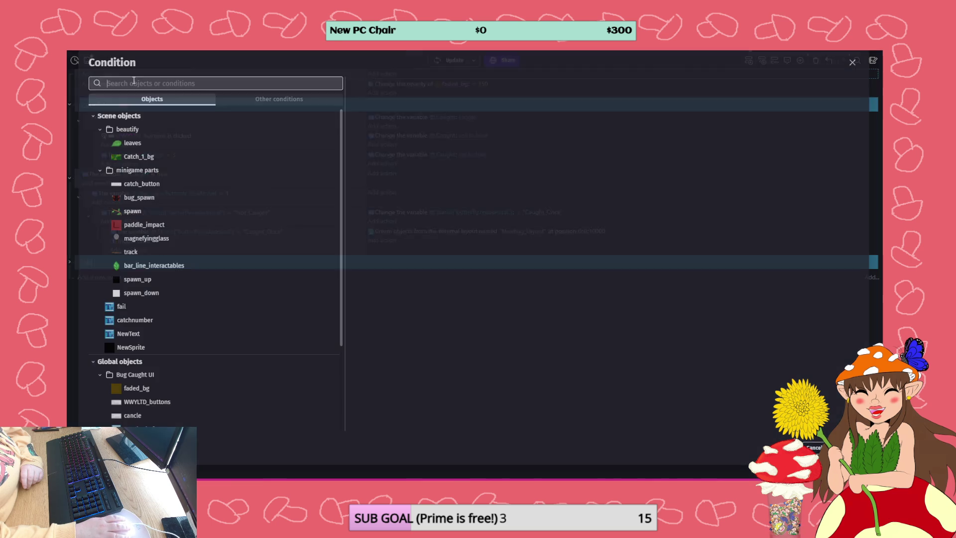
left_click(294, 99)
left_click(165, 144)
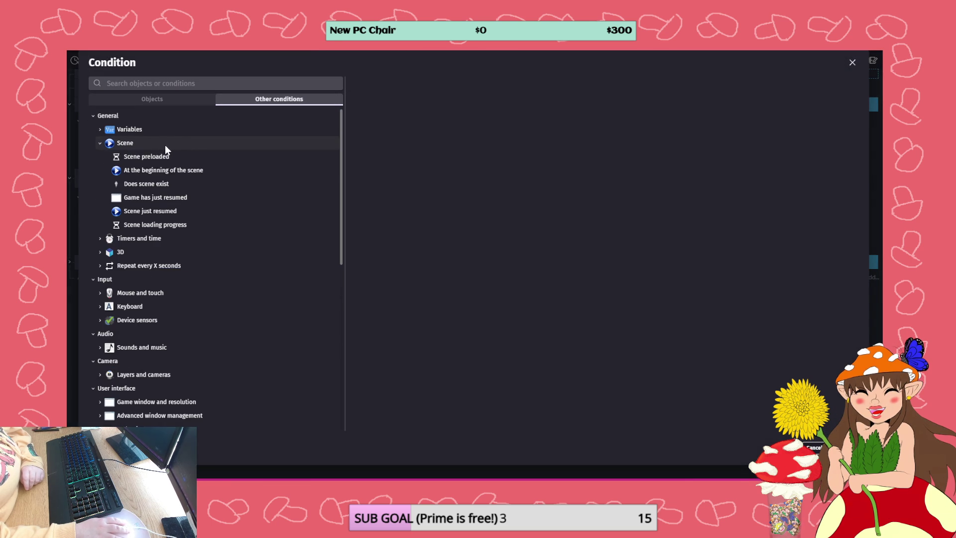
left_click(169, 170)
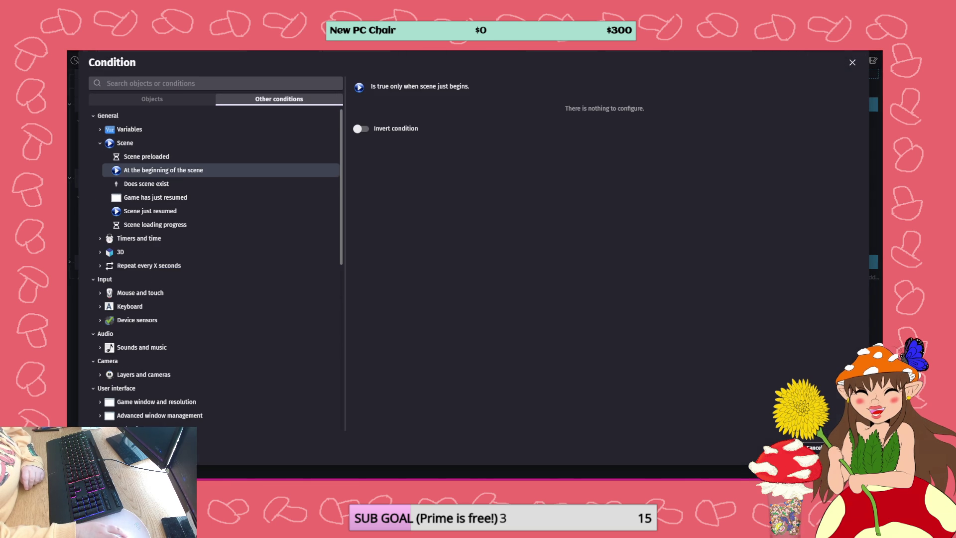
left_click(848, 447)
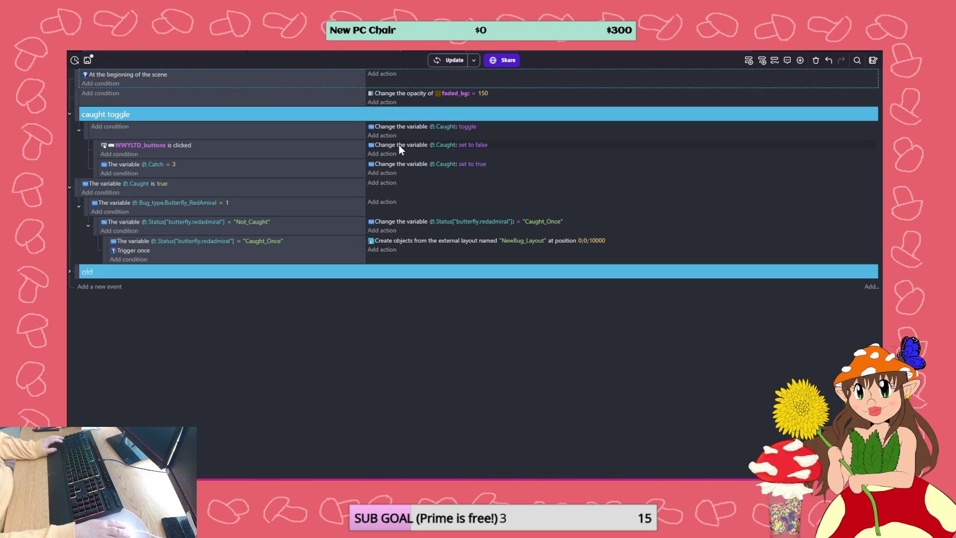
left_click_drag(399, 145, 393, 76)
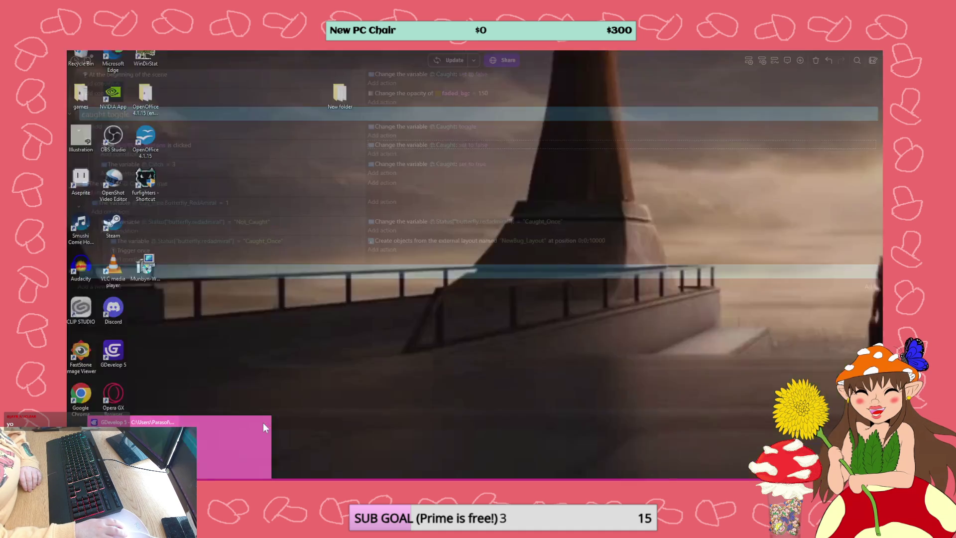
left_click(262, 422)
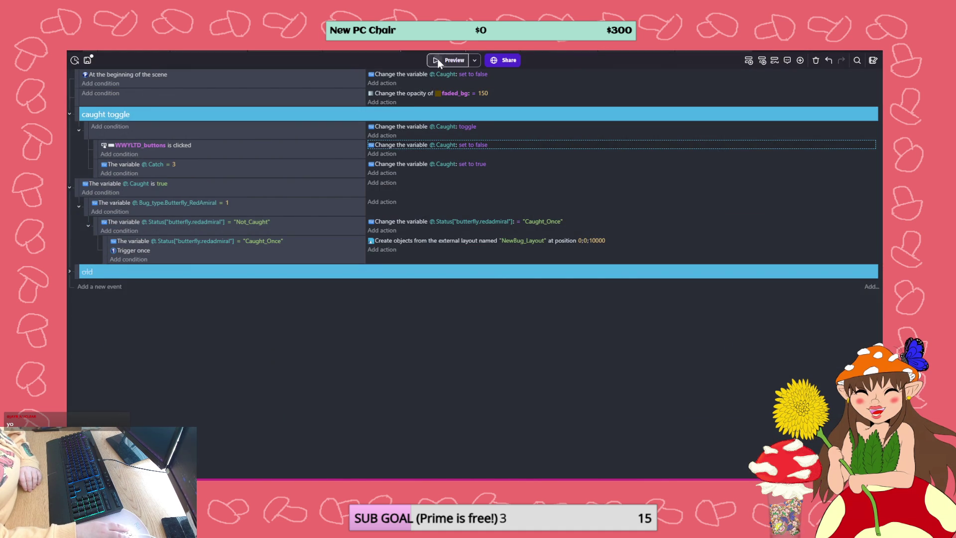
Run a fresh preview, catch the butterfly to reach the new-bug screen, and open the debugger
left_click(438, 60)
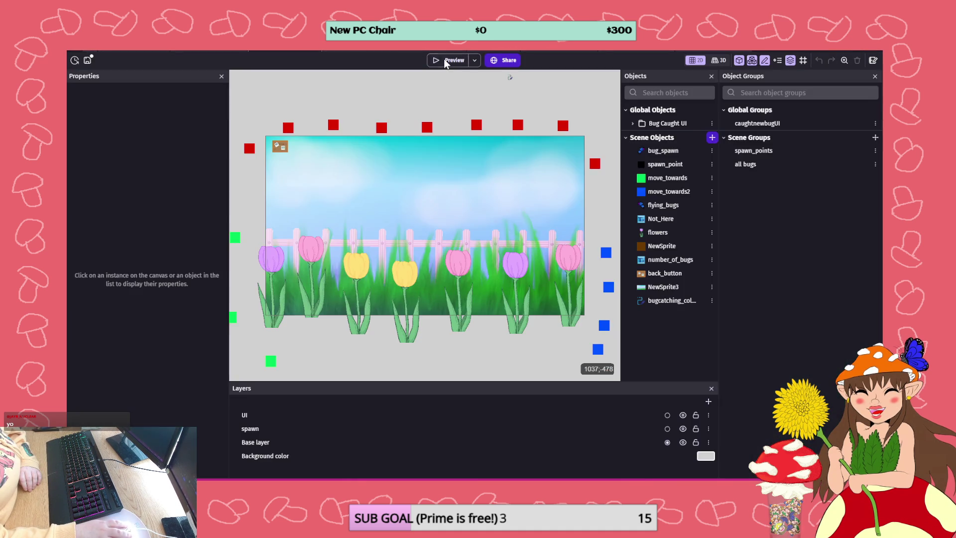
left_click(445, 60)
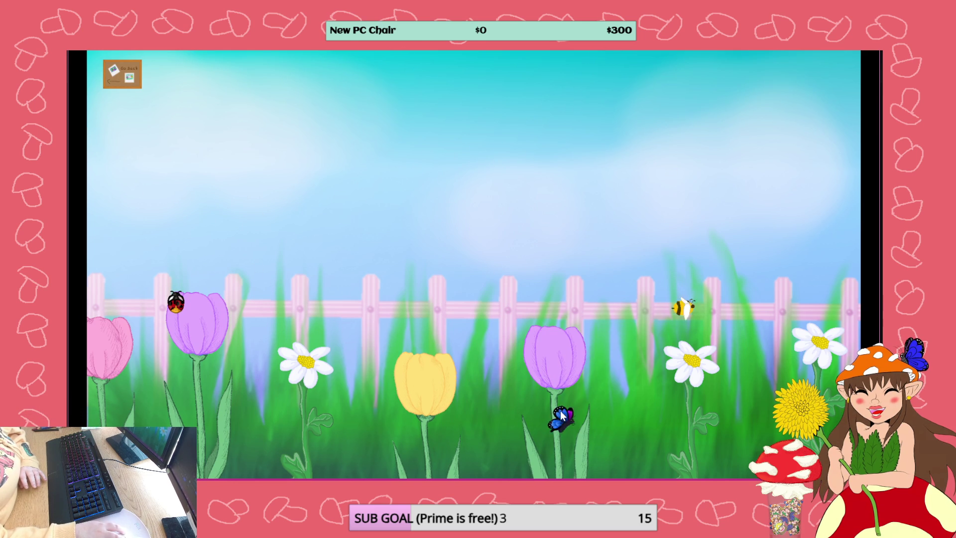
left_click(559, 414)
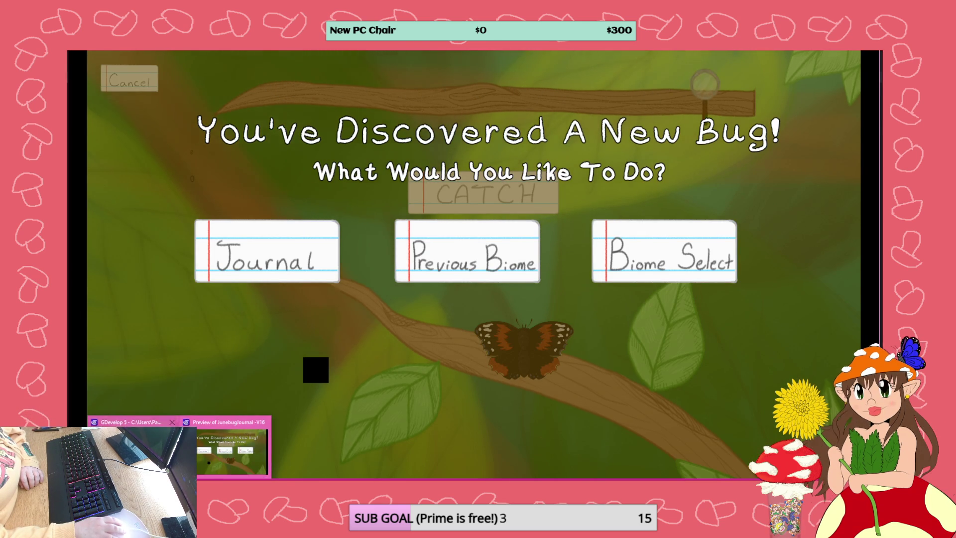
left_click(239, 451)
left_click(150, 52)
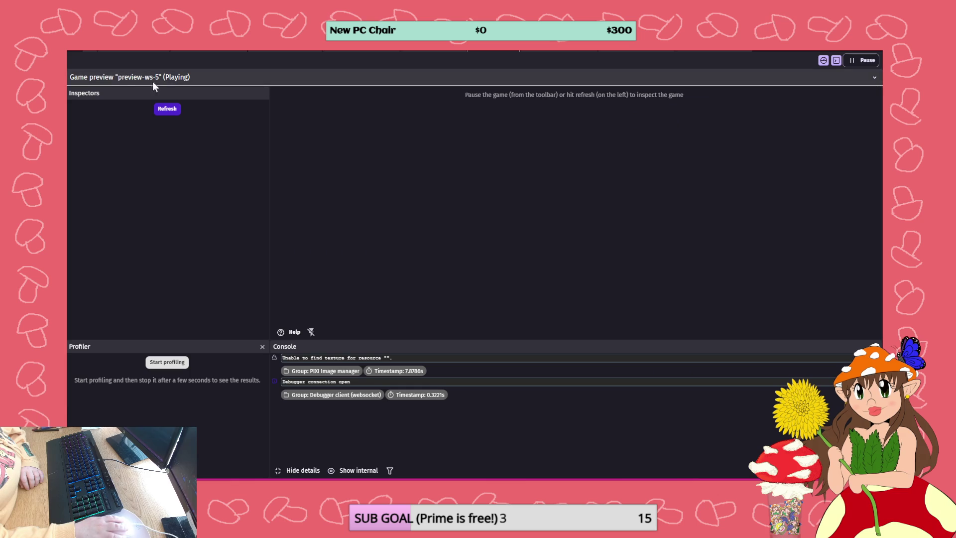
Refresh the debugger and confirm scene variables Caught false and red admiral status Caught_Once
left_click(106, 127)
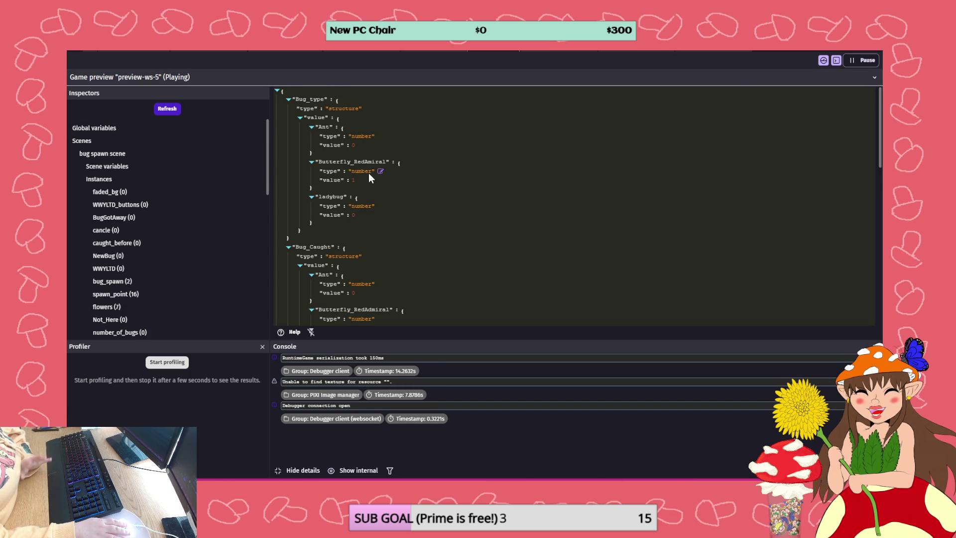
scroll(369, 175, "down", 1)
left_click(837, 52)
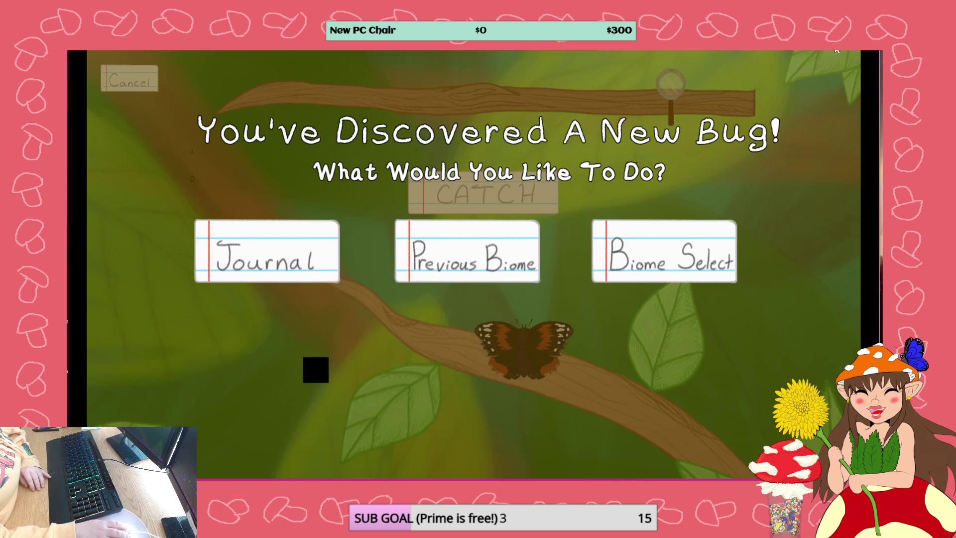
mouse_move(197, 468)
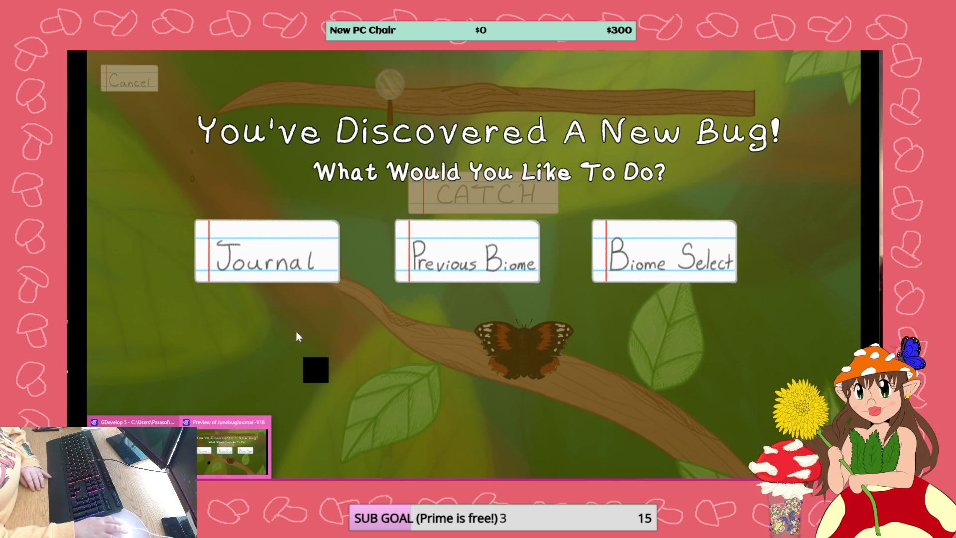
key("super+d")
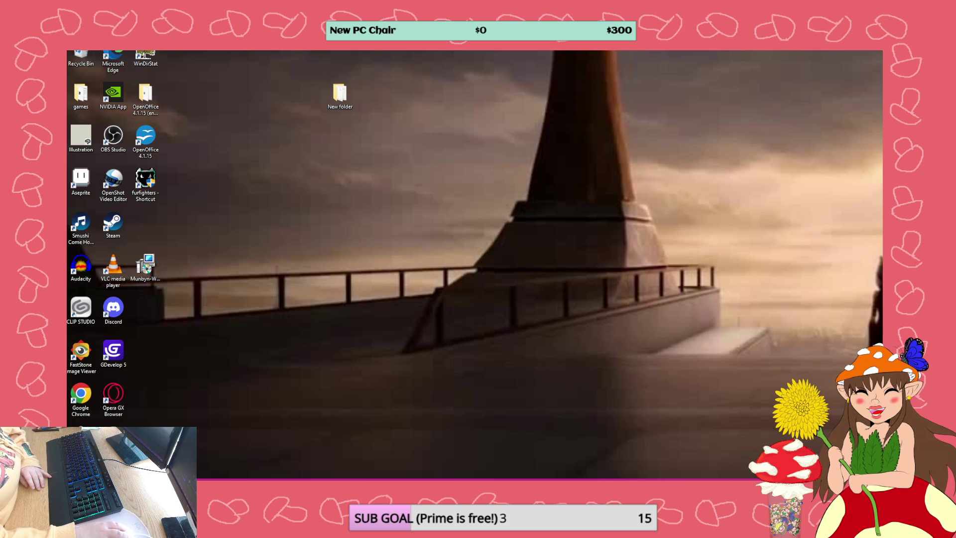
left_click(231, 443)
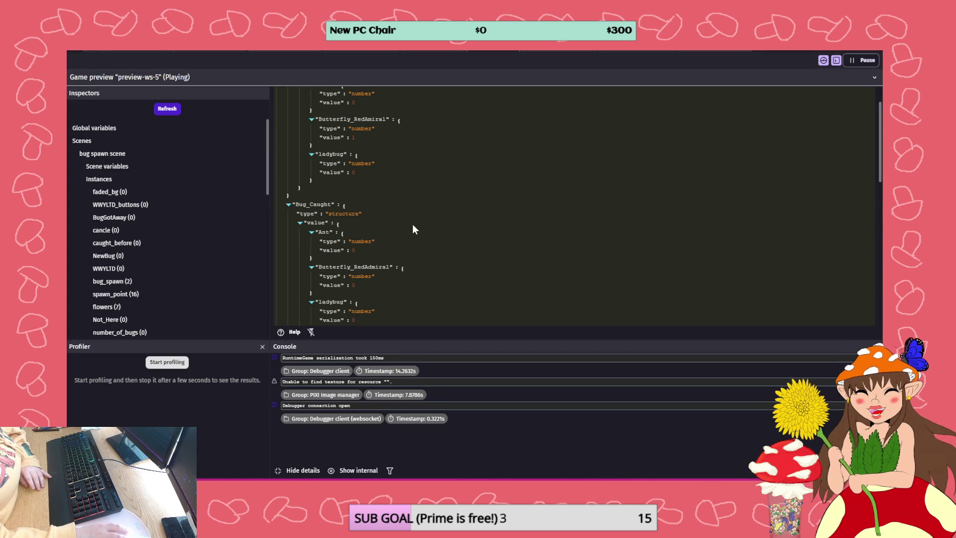
scroll(403, 205, "down", 3)
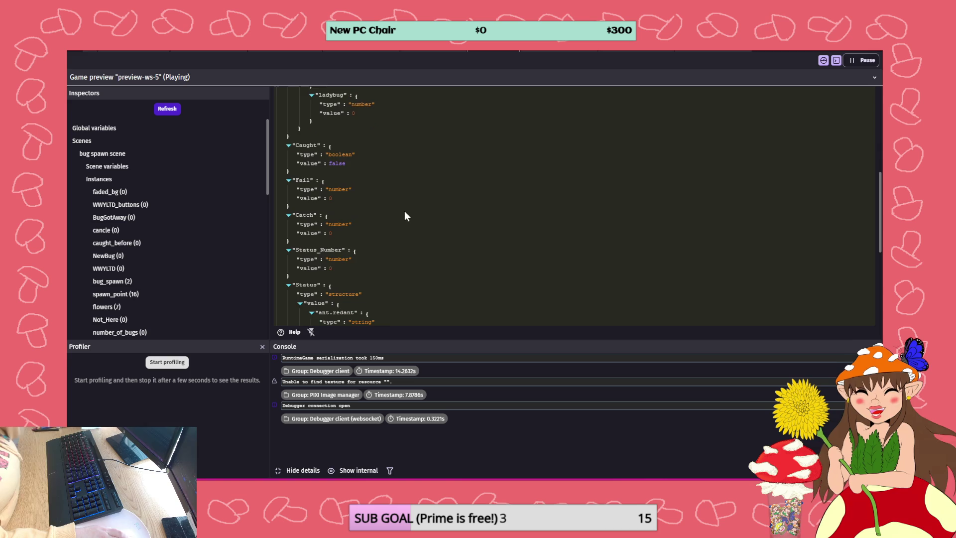
scroll(405, 215, "down", 1)
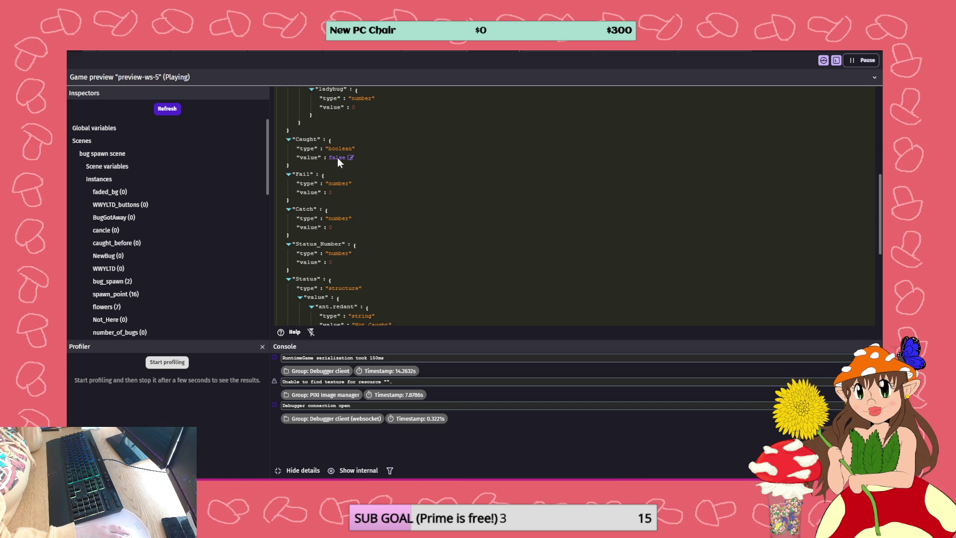
scroll(336, 211, "down", 4)
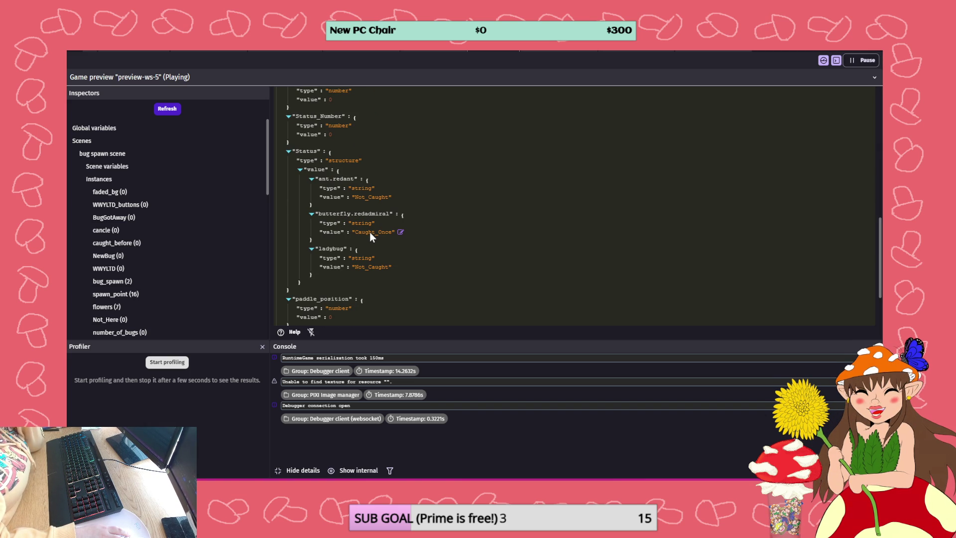
scroll(369, 230, "down", 3)
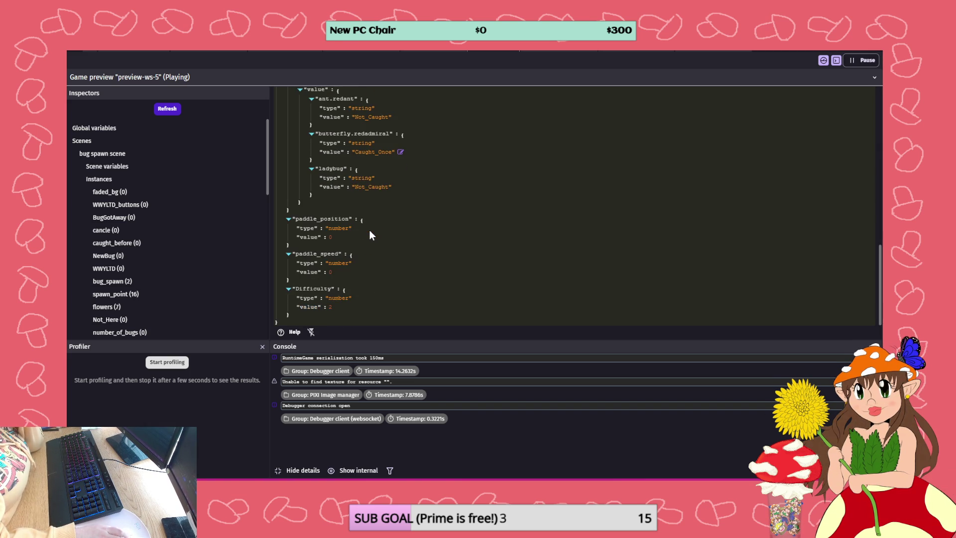
scroll(369, 230, "up", 5)
scroll(370, 230, "up", 1)
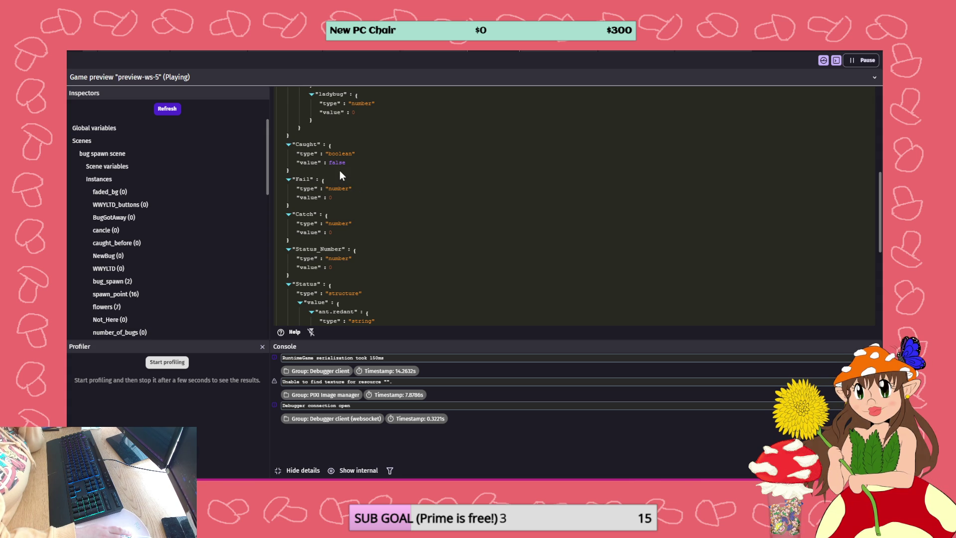
mouse_move(340, 166)
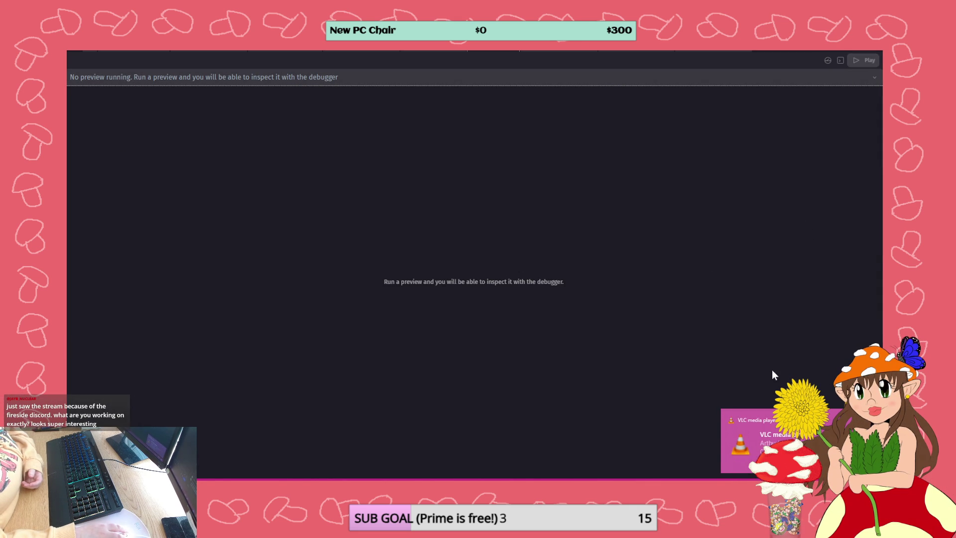
Switch to the Pick A Biome scene editor tab
left_click(129, 52)
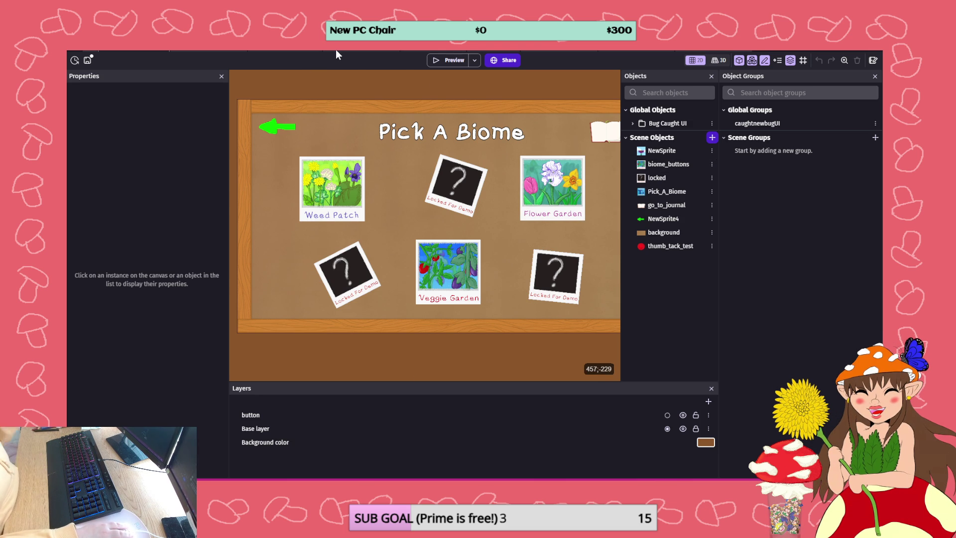
Open the project manager drawer listing scenes, extensions and external events
left_click(74, 60)
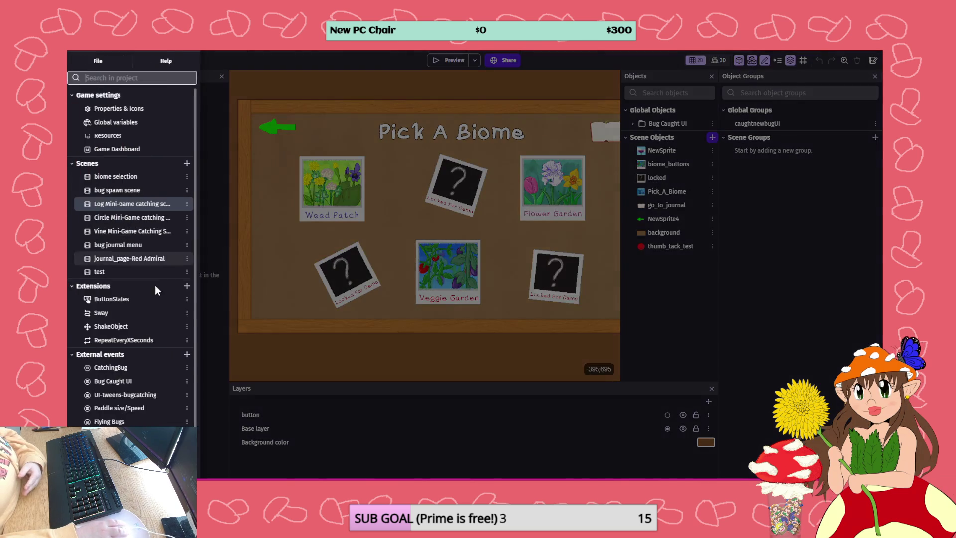
Open the journal_page-Red Admiral scene from the scenes list
left_click(117, 256)
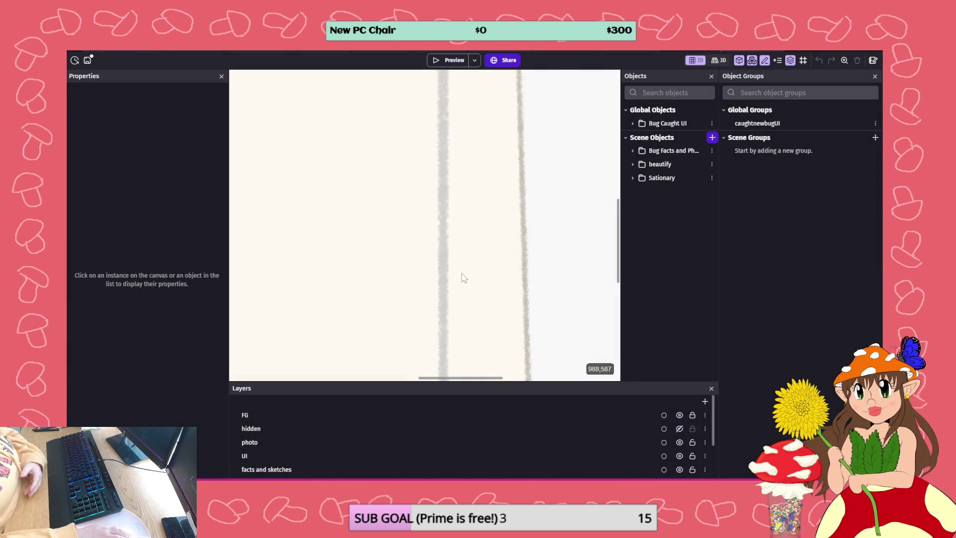
scroll(450, 293, "down", 5)
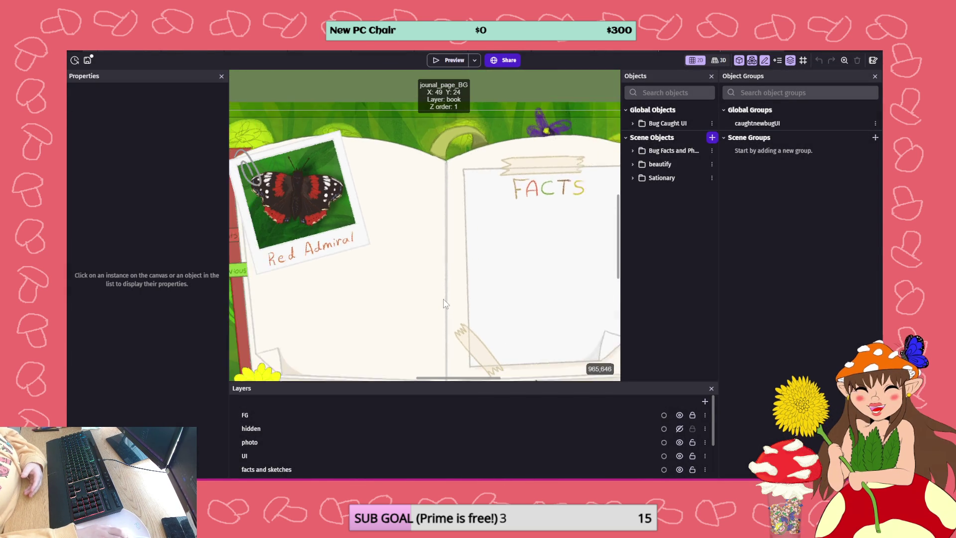
scroll(498, 340, "up", 1)
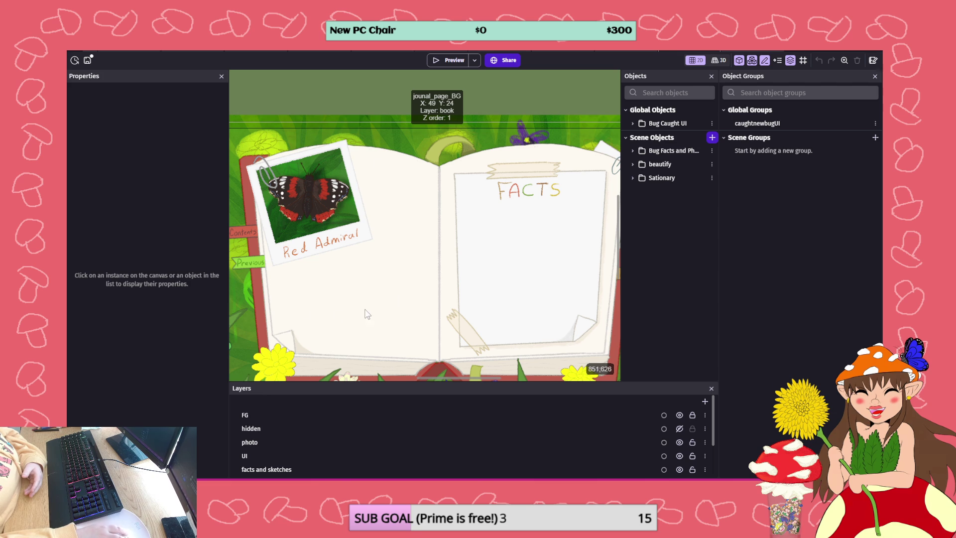
left_click(74, 60)
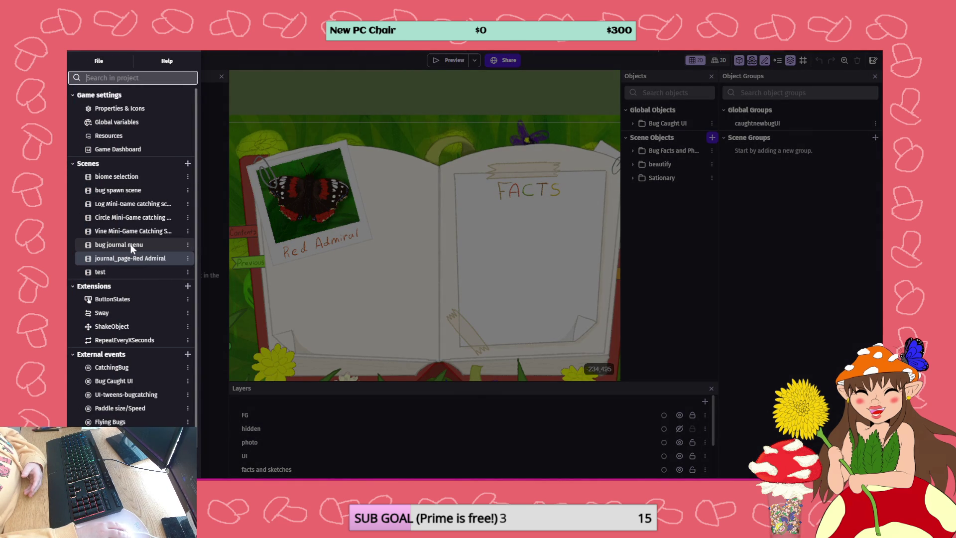
left_click(368, 295)
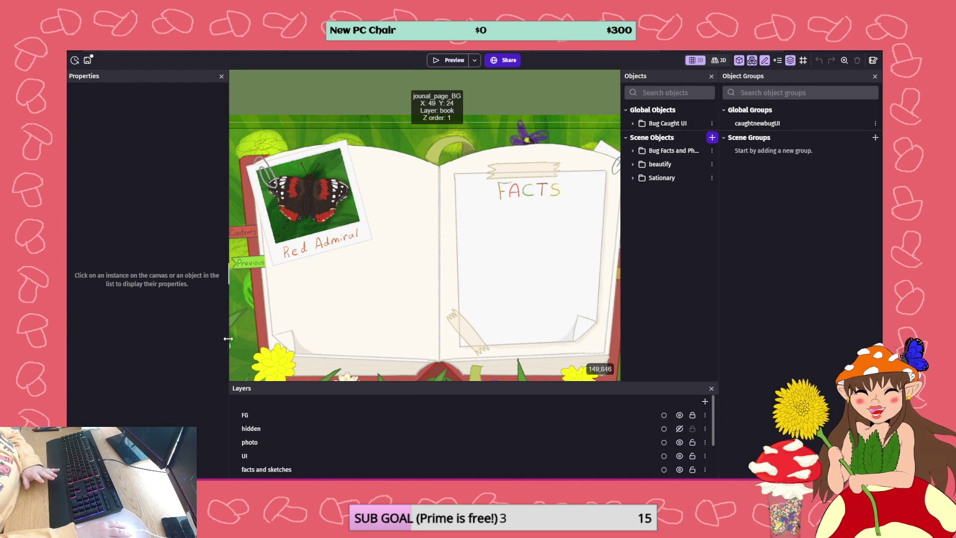
Toggle the No Entry Yet and Red Admiral photo layers, leaving the photo visible and No Entry Yet hidden
left_click(680, 428)
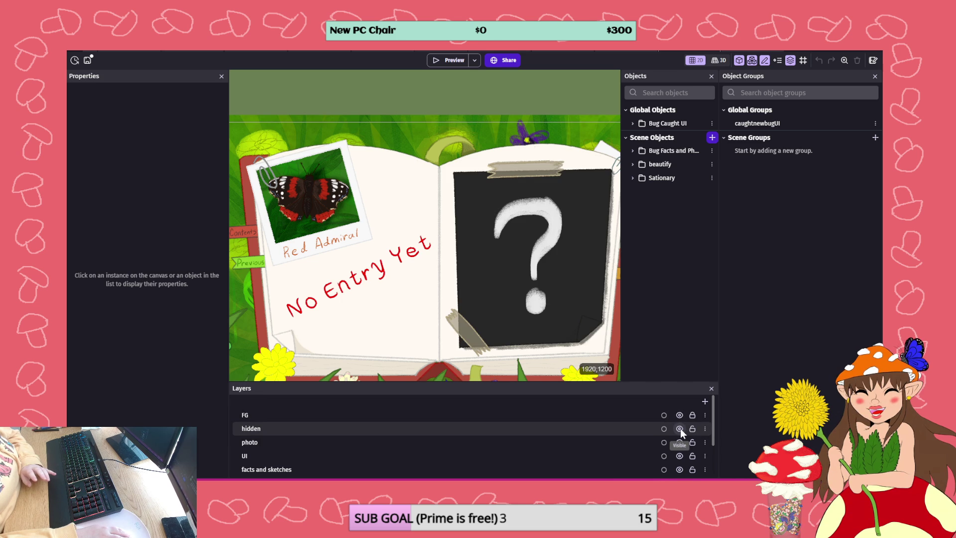
left_click(679, 442)
left_click(679, 443)
left_click(679, 442)
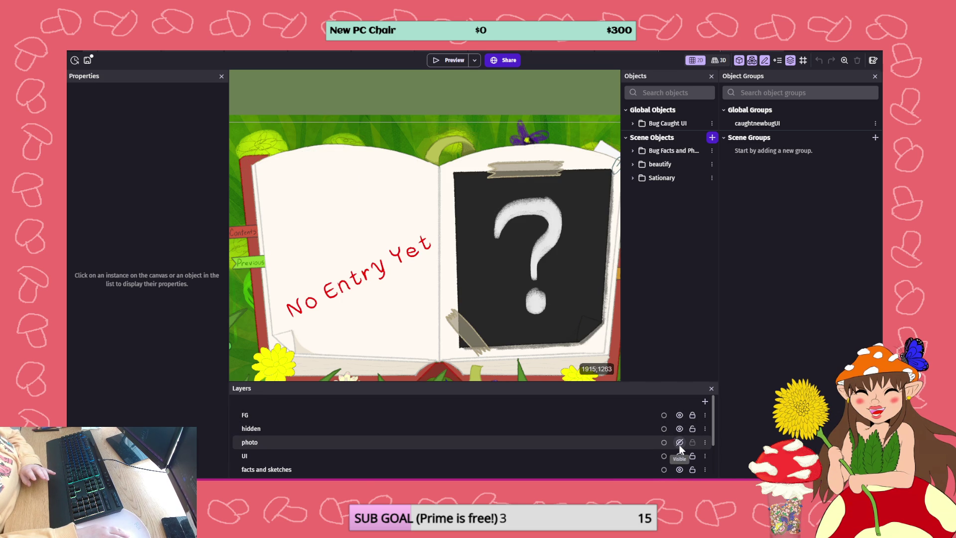
scroll(650, 425, "down", 2)
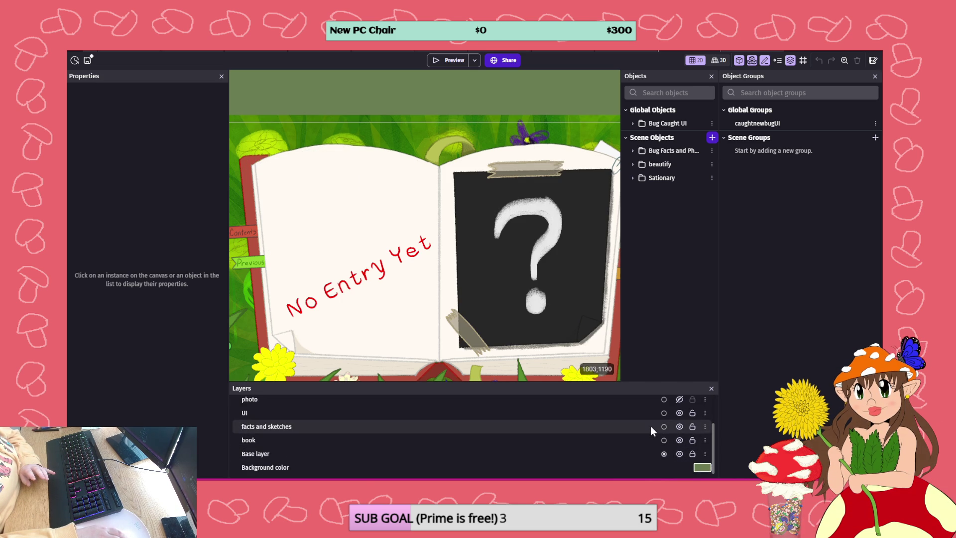
scroll(642, 421, "up", 2)
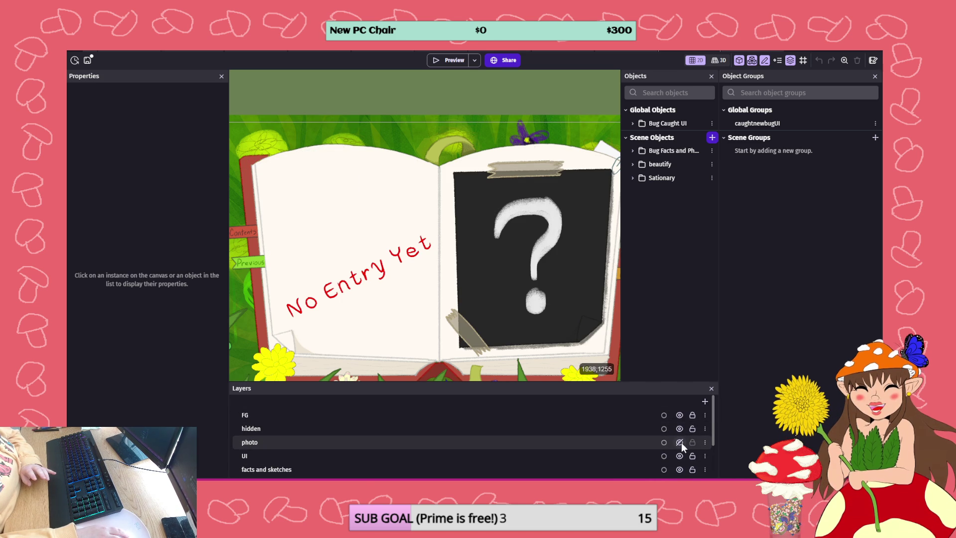
left_click(679, 442)
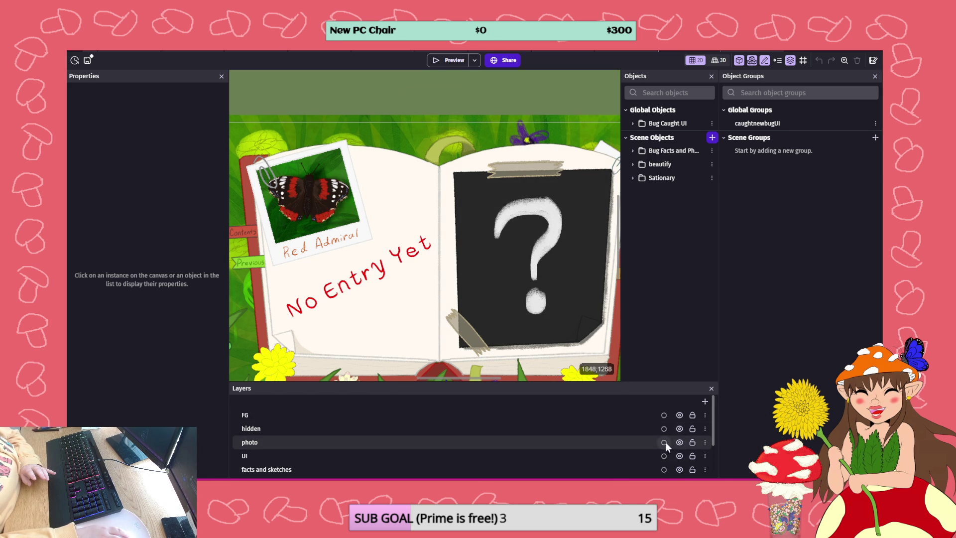
left_click(679, 428)
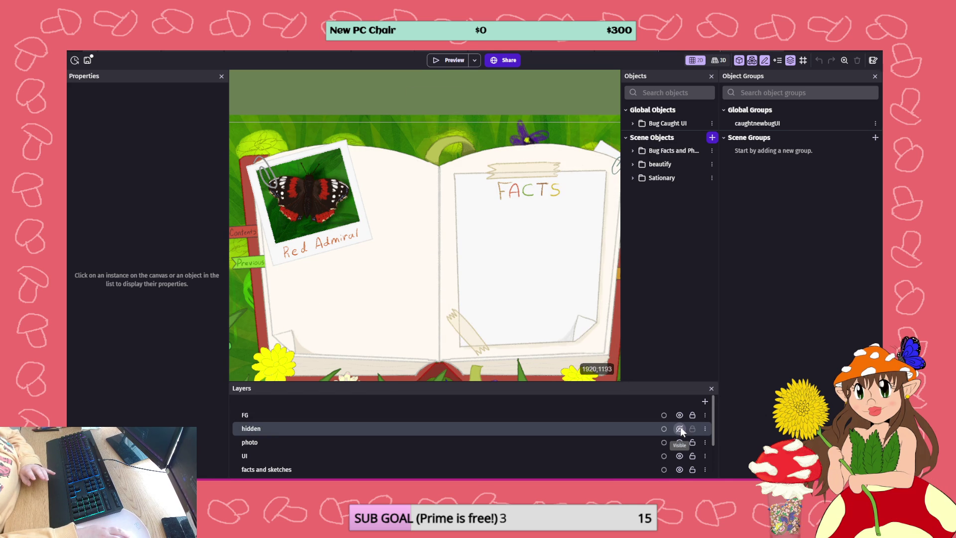
scroll(438, 242, "down", 3)
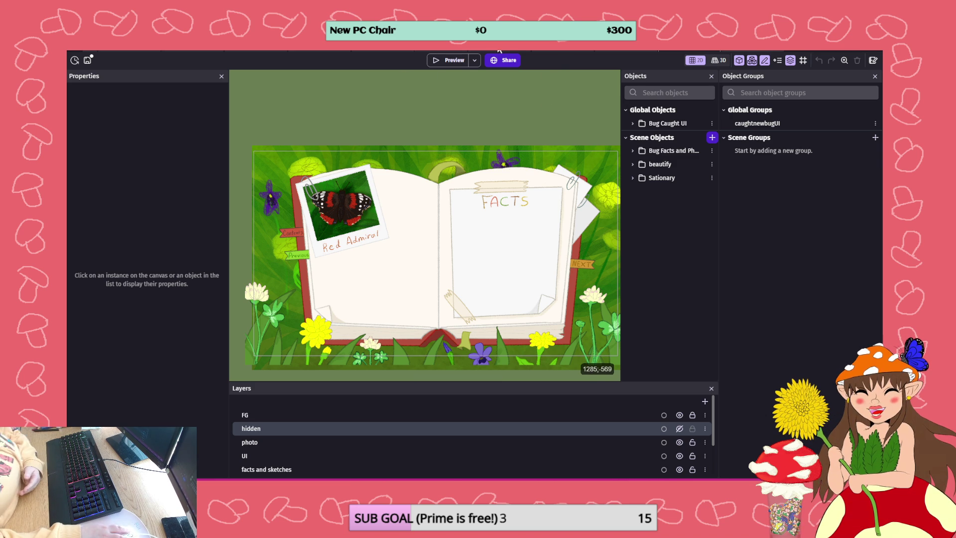
Switch to the Log Mini-Game bug-catching scene tab
left_click(500, 51)
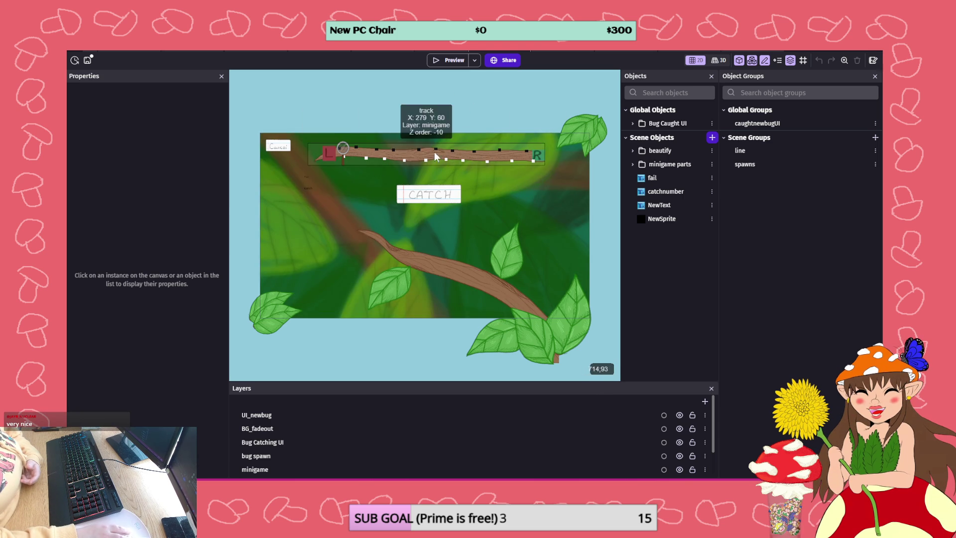
Look over the circle minigame catching scene from the project's scene list
left_click(75, 60)
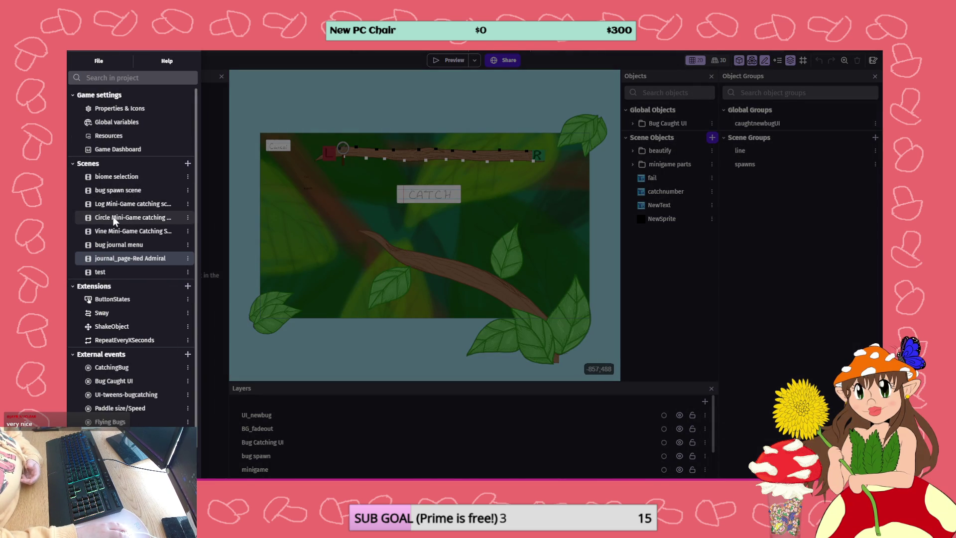
left_click(131, 217)
left_click(273, 225)
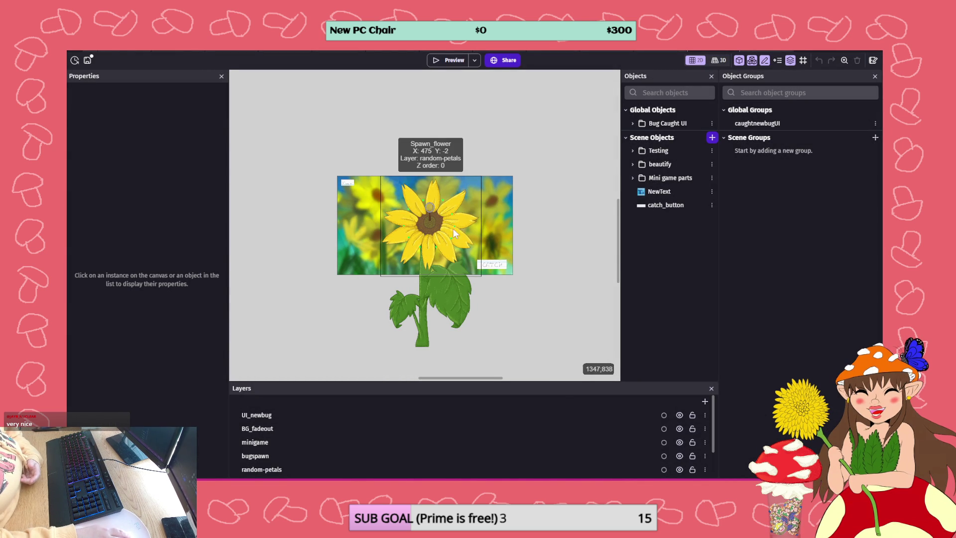
Open the vine minigame catching scene and launch a playtest preview of it
left_click(75, 60)
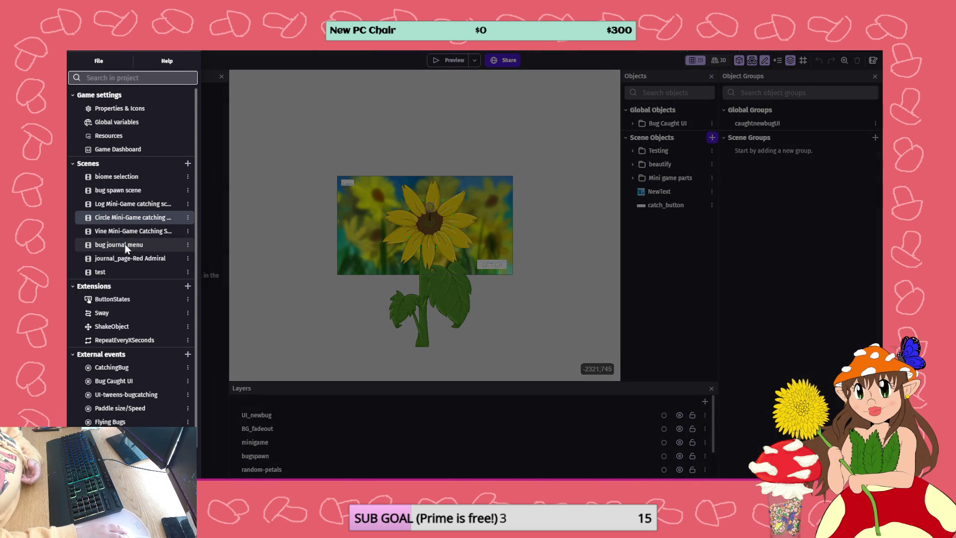
left_click(178, 232)
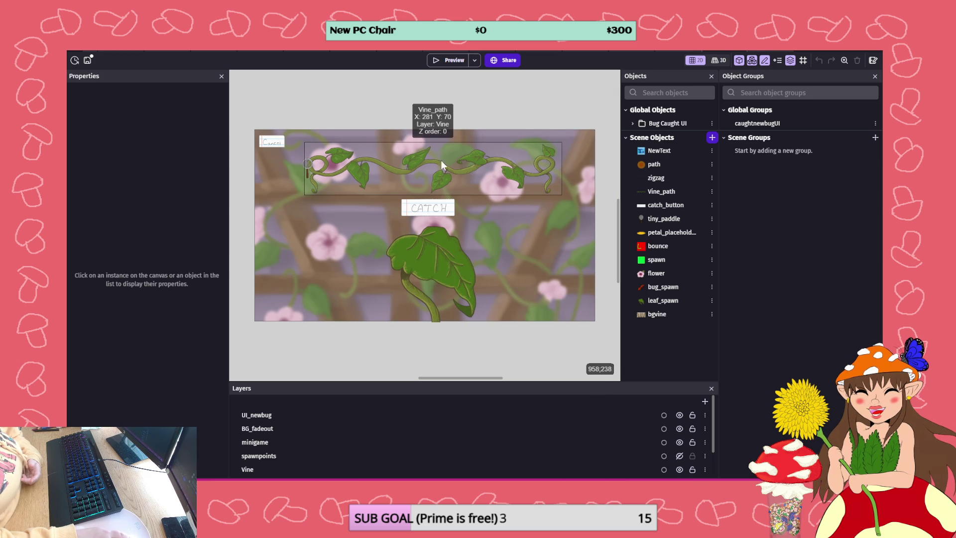
left_click(442, 60)
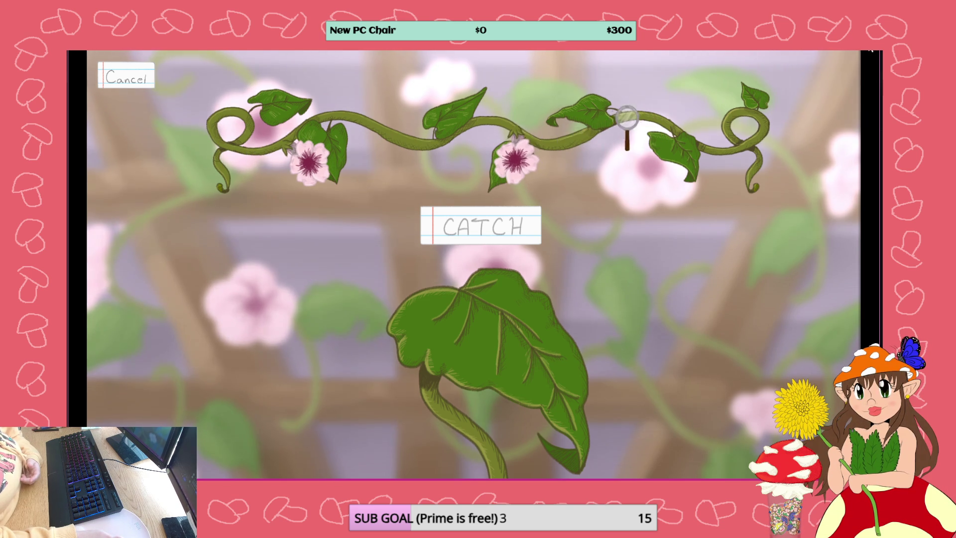
Close the vine preview and start a playtest of the sunflower minigame scene
left_click(871, 50)
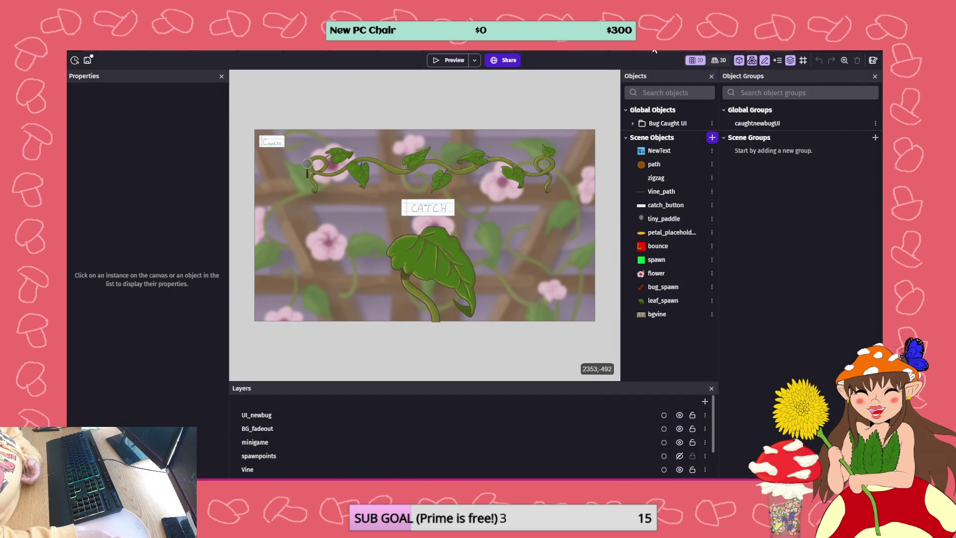
key("ctrl+Tab")
left_click(447, 64)
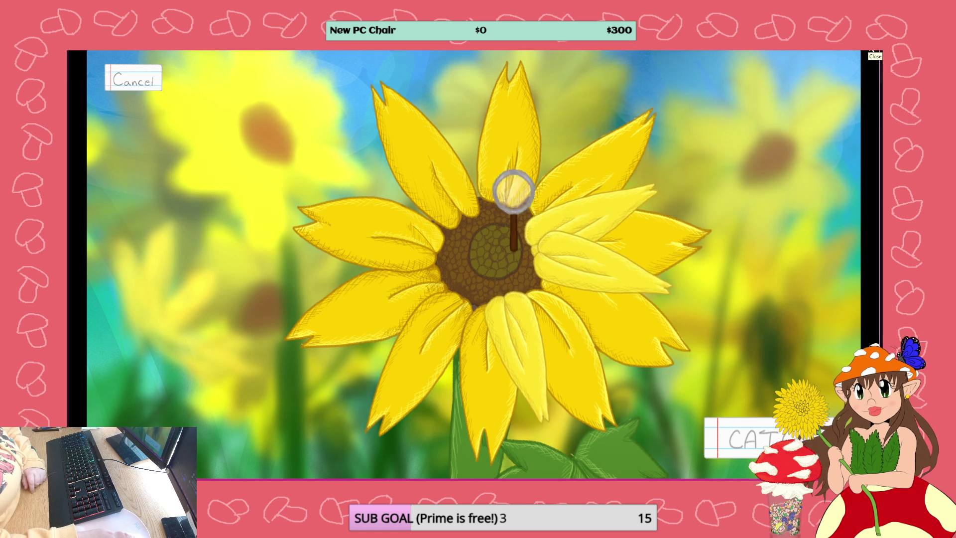
Close the sunflower preview and go to the Home page listing the games
left_click(871, 52)
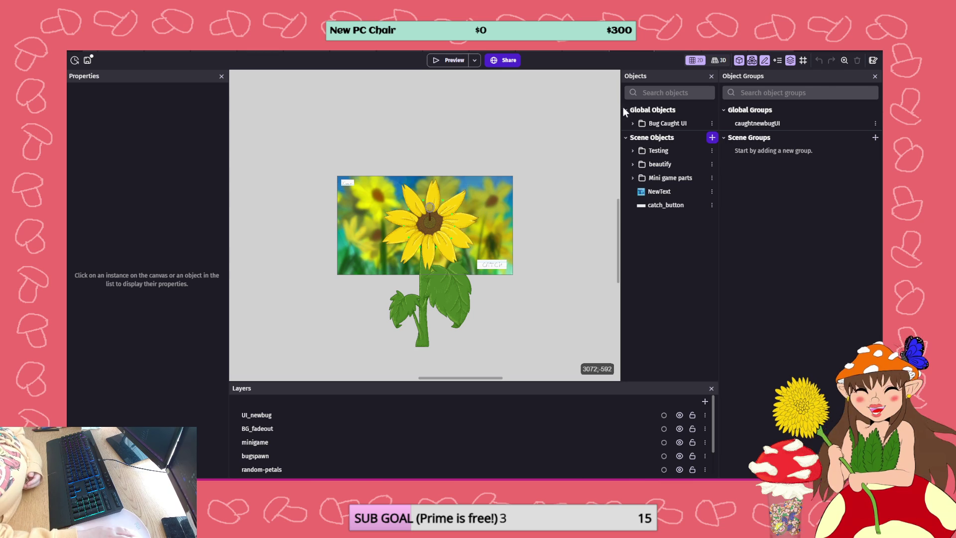
left_click(648, 50)
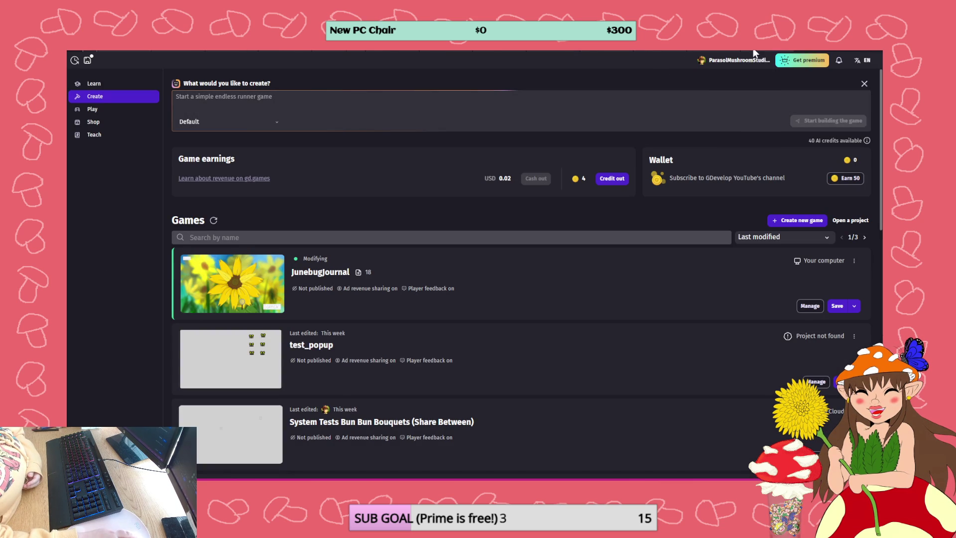
Leave the Home page and return to the caught toggle events sheet
left_click(781, 50)
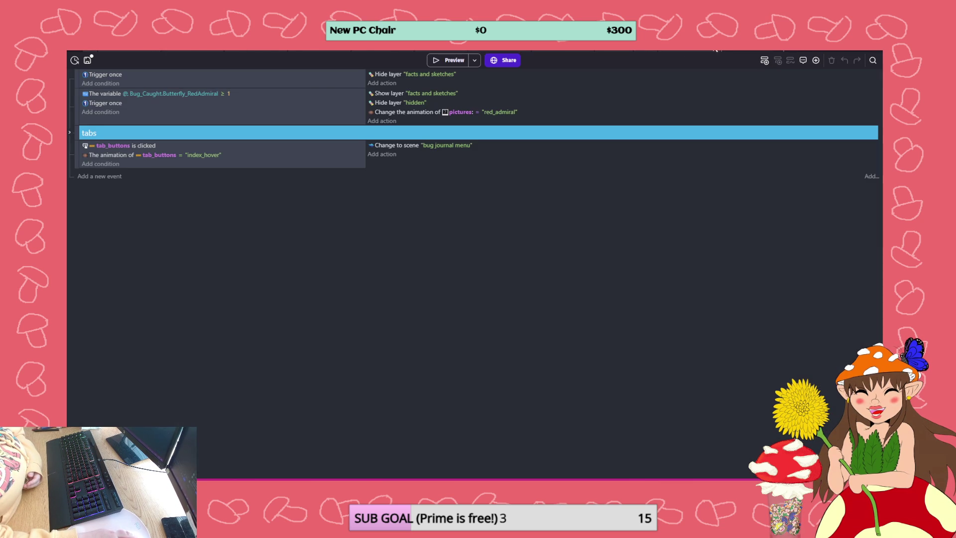
left_click(721, 52)
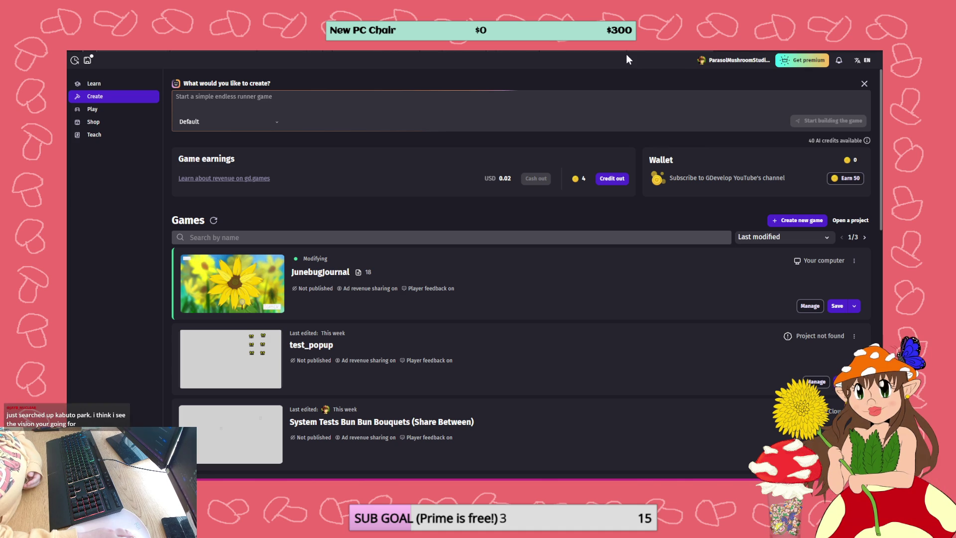
left_click(453, 51)
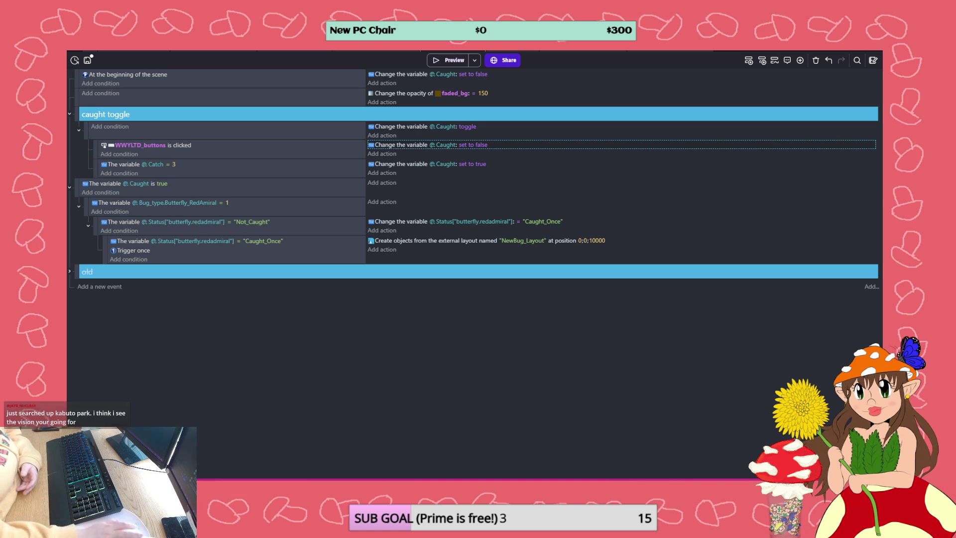
Save, then move the WWYLTD_buttons click and Catch = 3 sub-events to the top of caught toggle
left_click(89, 59)
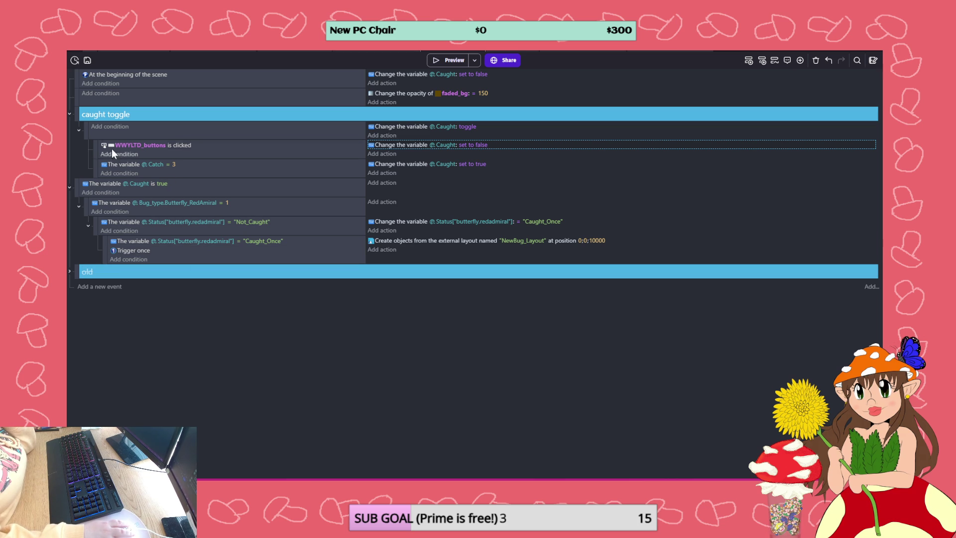
left_click_drag(95, 147, 85, 125)
left_click_drag(102, 177, 92, 124)
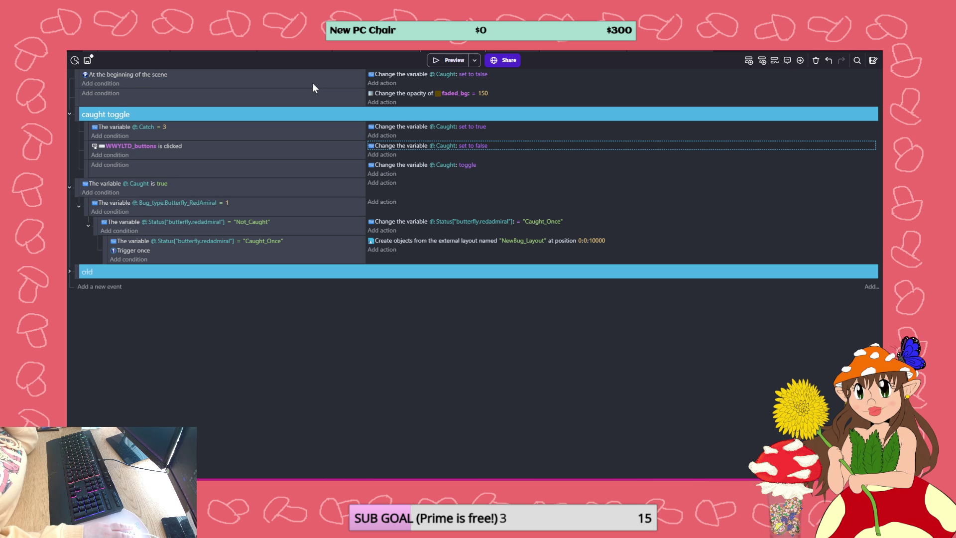
right_click(313, 86)
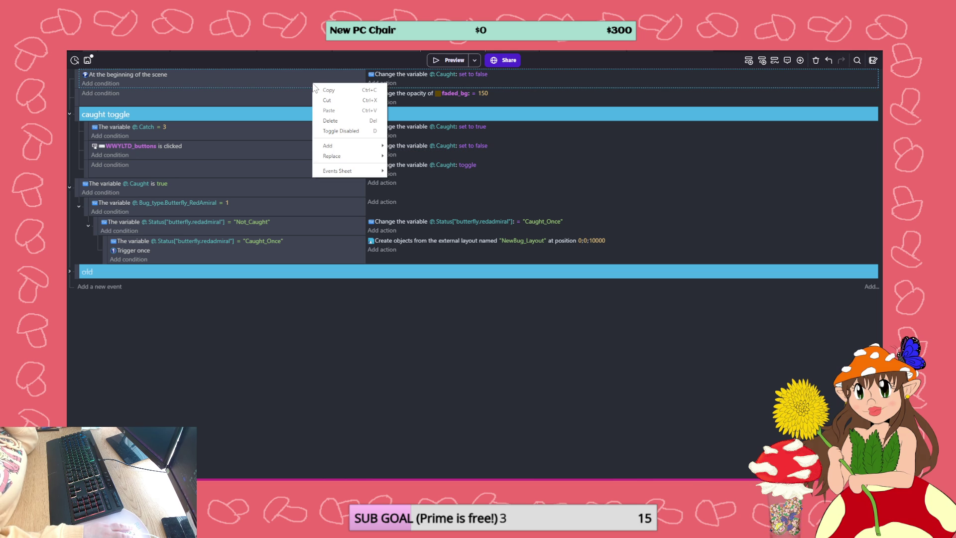
Delete the 'At the beginning of the scene' condition from the top event
key("Escape")
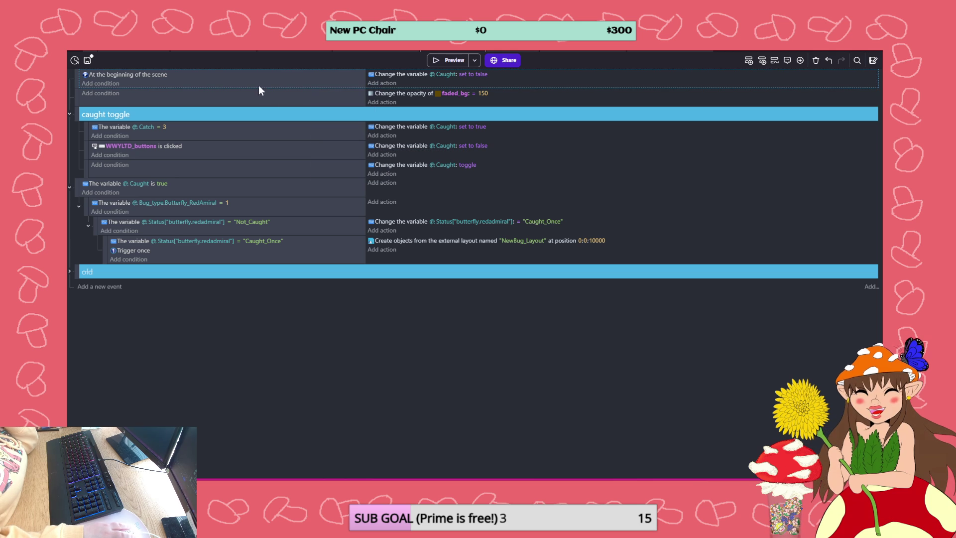
left_click(163, 75)
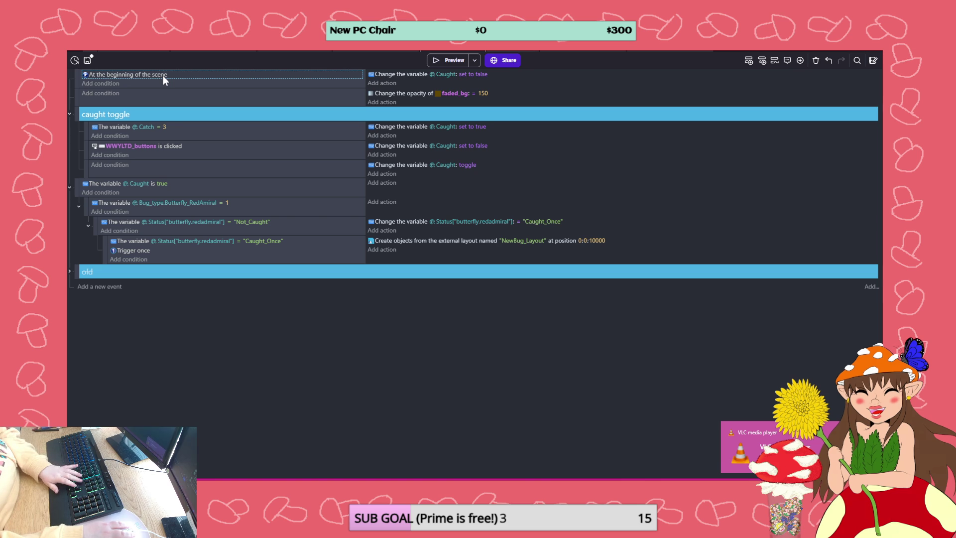
key("Delete")
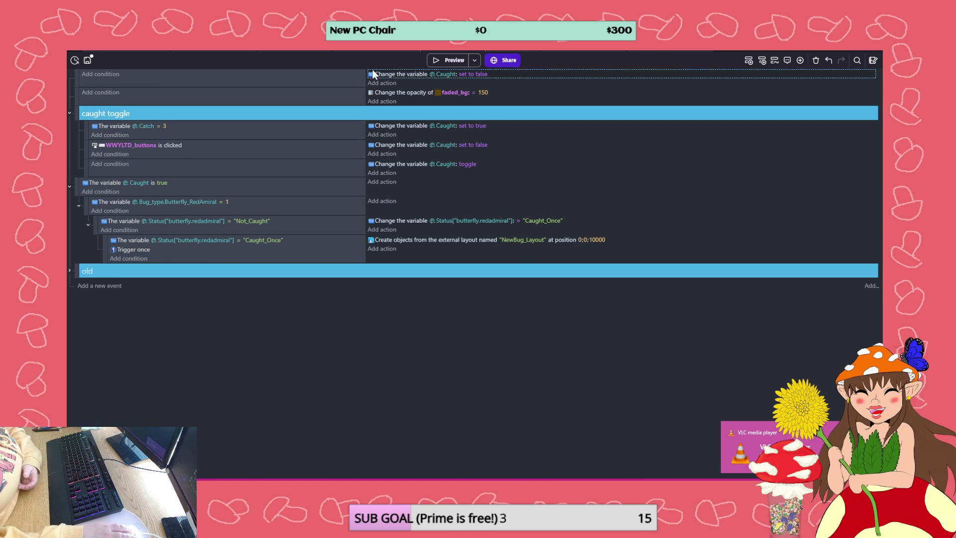
Delete the Caught set-to-false action and move the faded_bg opacity event above the empty event
left_click(138, 79)
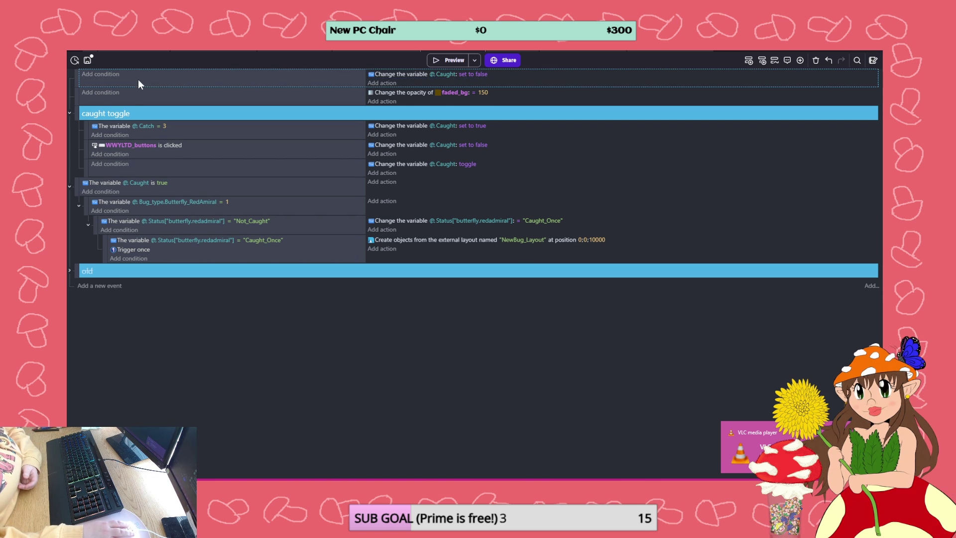
left_click(384, 73)
key("Delete")
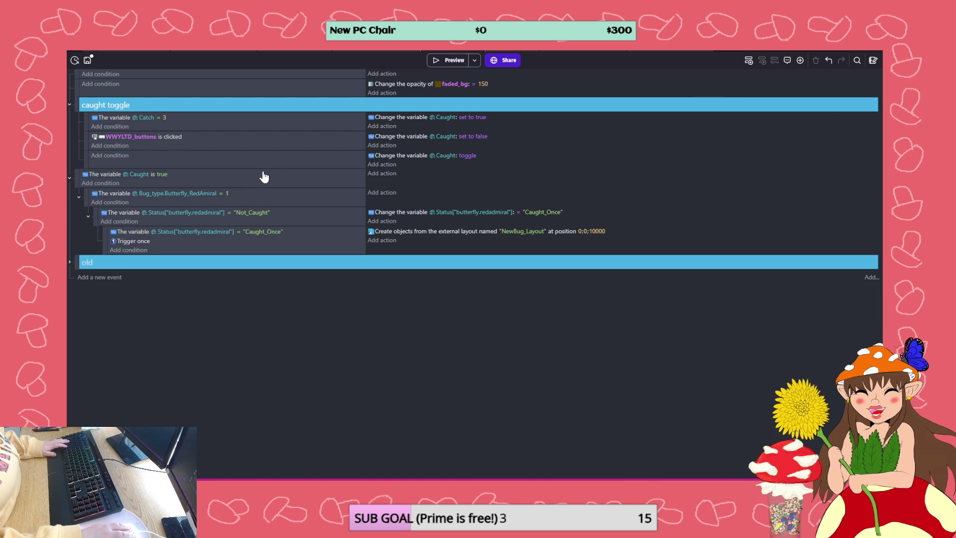
left_click_drag(110, 80, 80, 103)
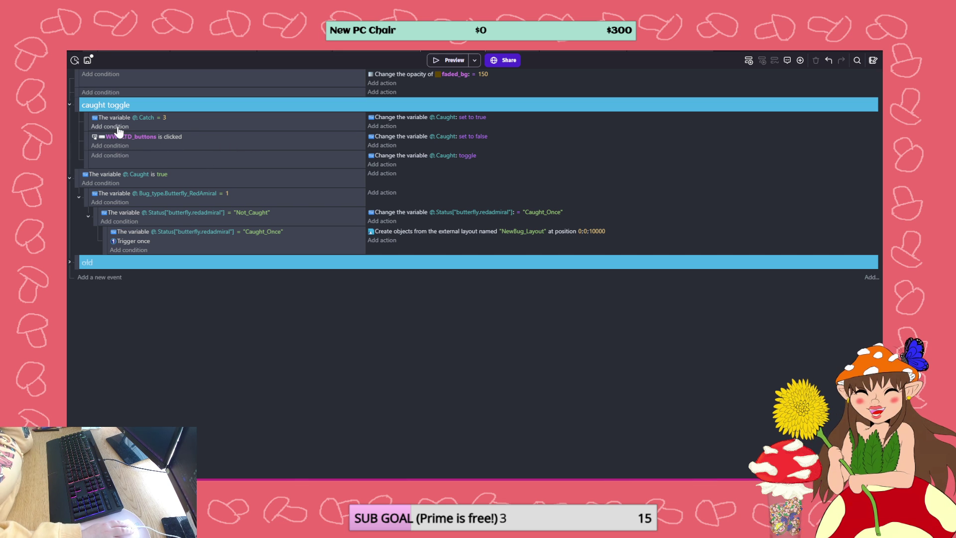
Add a 'variable Caught is False' value condition and place it above Catch = 3
left_click(114, 146)
left_click(240, 102)
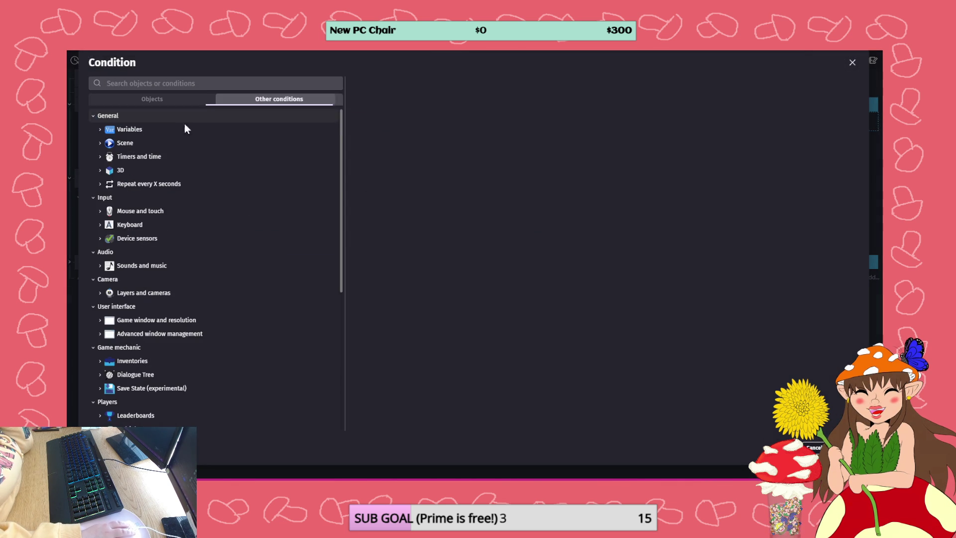
left_click(127, 130)
left_click(154, 143)
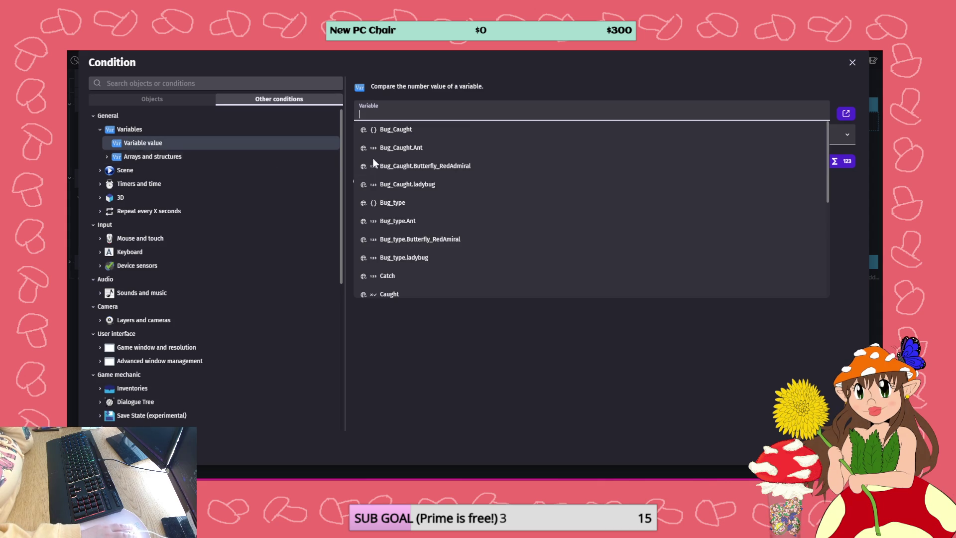
scroll(415, 252, "down", 2)
left_click(396, 245)
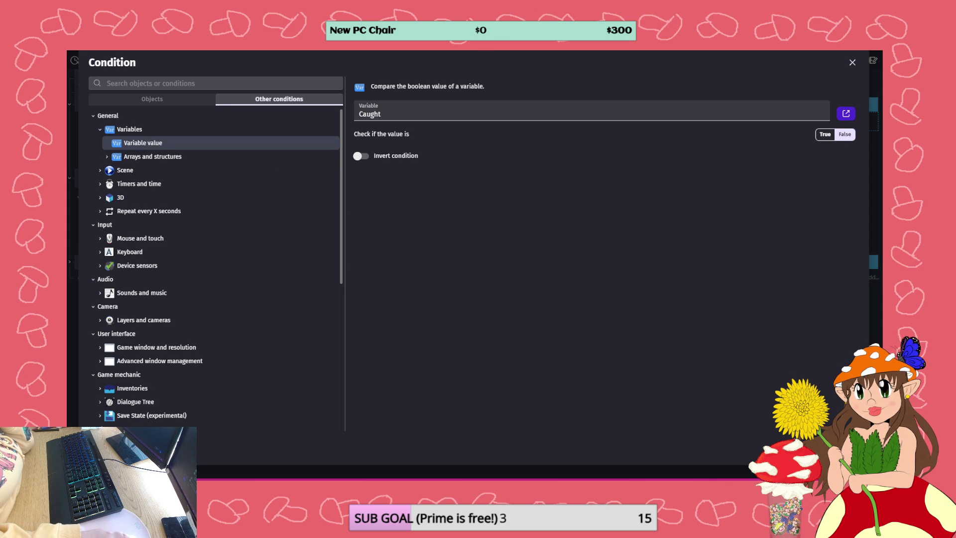
left_click(846, 449)
left_click_drag(103, 122, 110, 141)
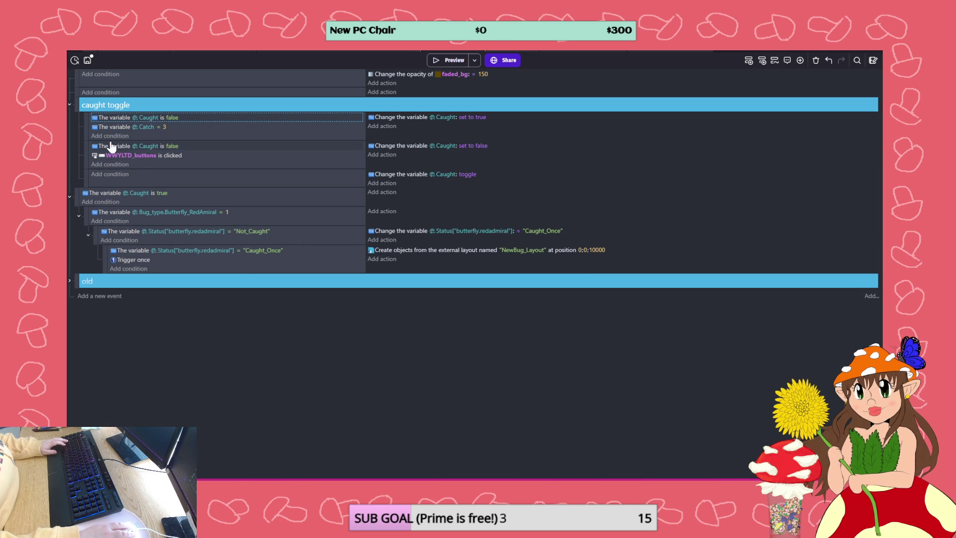
Switch the button-click sub-event's Caught condition to True and save the project
left_click(173, 145)
left_click(236, 165)
left_click(336, 348)
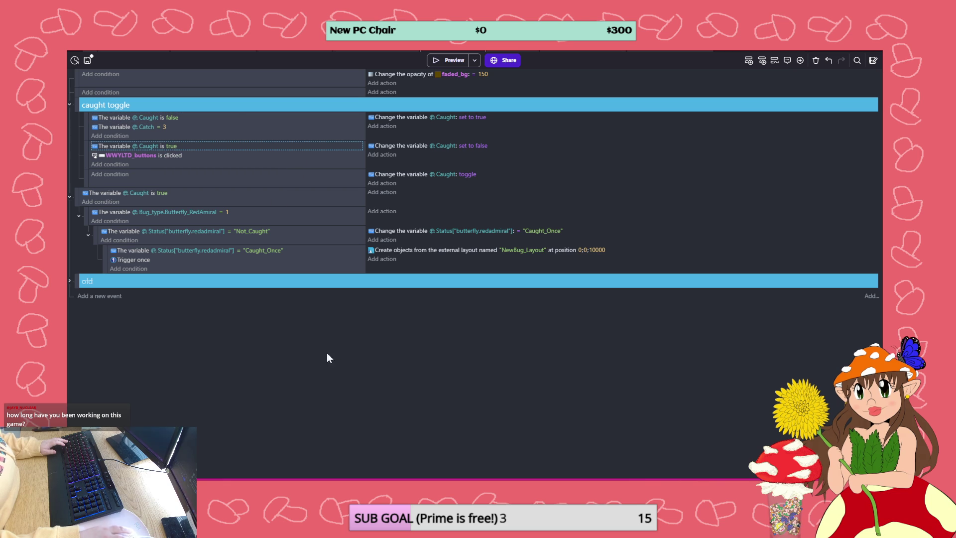
left_click(88, 59)
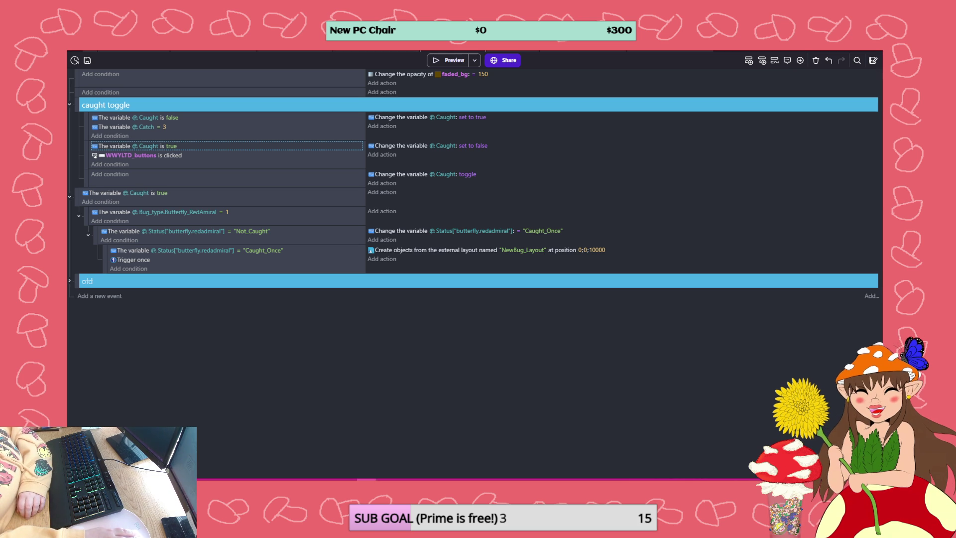
key("alt+Tab")
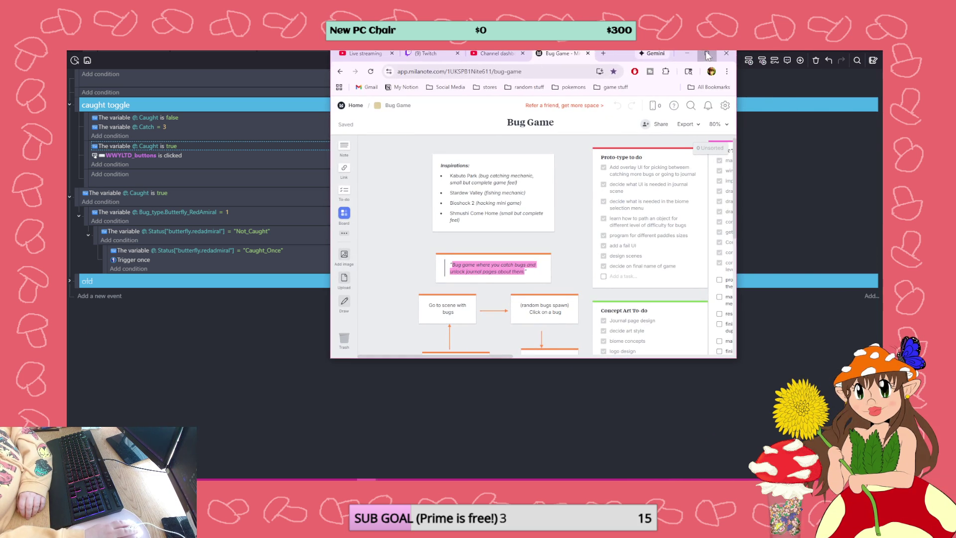
Maximise the Milanote Bug Game board, read the Progress Report's dated log, then return to GDevelop
left_click(707, 55)
scroll(660, 286, "down", 2)
scroll(699, 311, "up", 2)
scroll(699, 311, "up", 1)
scroll(672, 279, "down", 2)
scroll(647, 254, "up", 1)
scroll(634, 241, "up", 1)
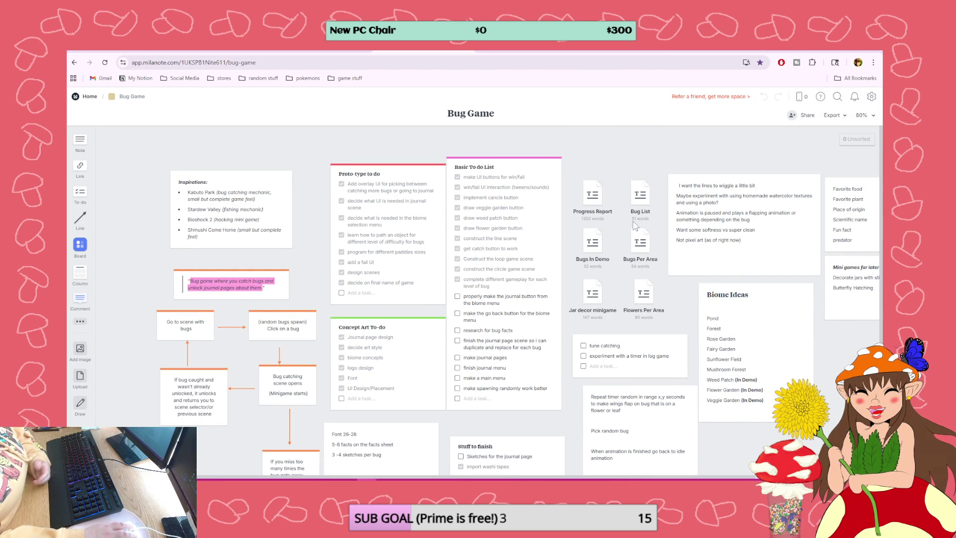
double_click(598, 199)
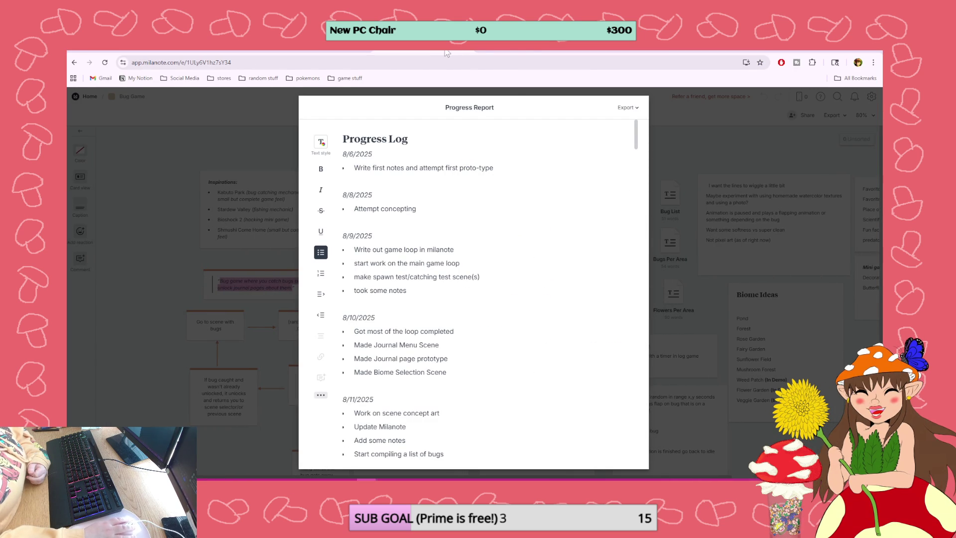
key("alt+Tab")
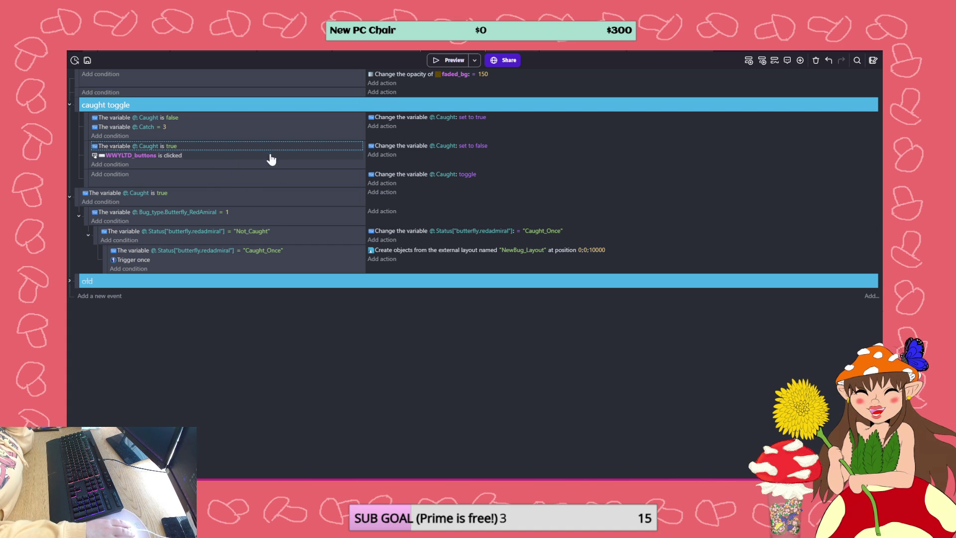
Save the project and open the flower garden scene's layout editor
left_click(87, 60)
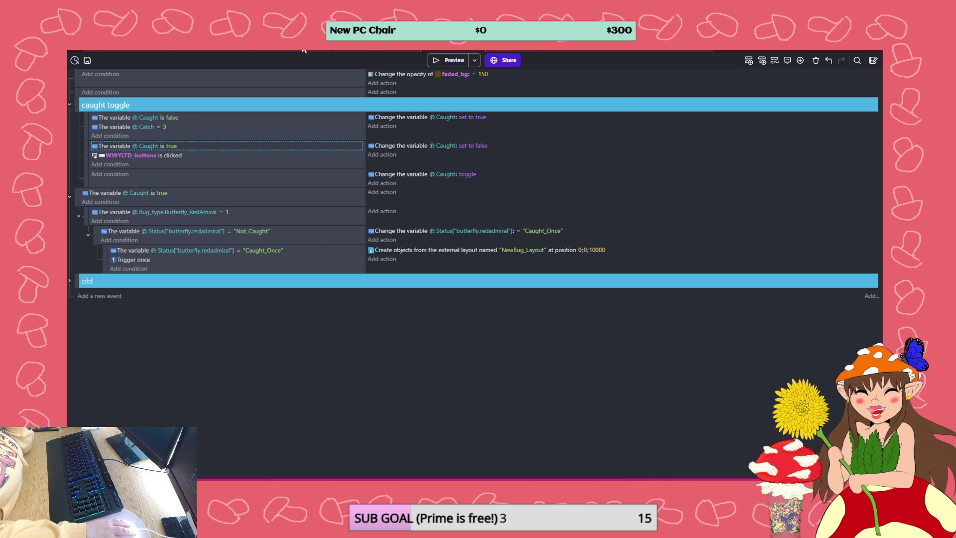
left_click(365, 51)
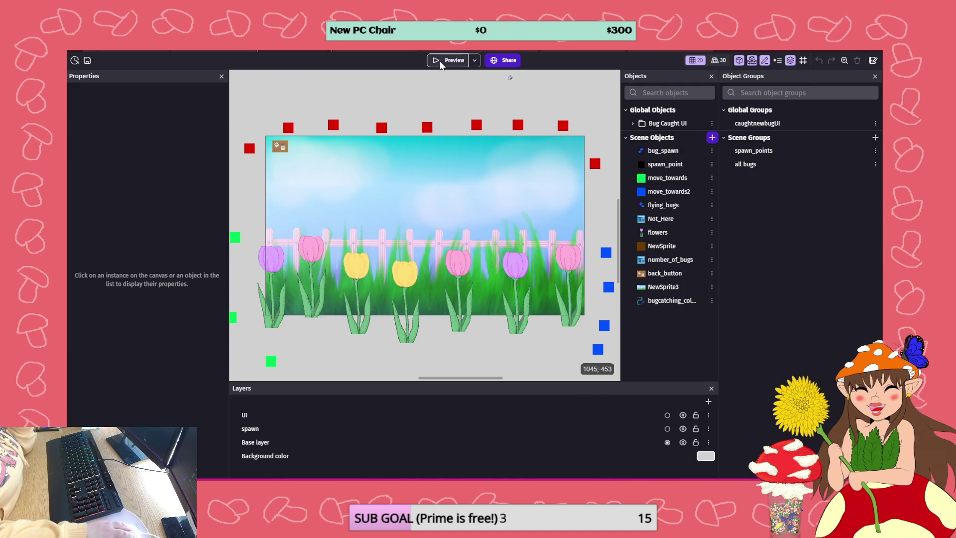
Preview the flower scene, catch the blue butterfly, then close the preview
left_click(439, 60)
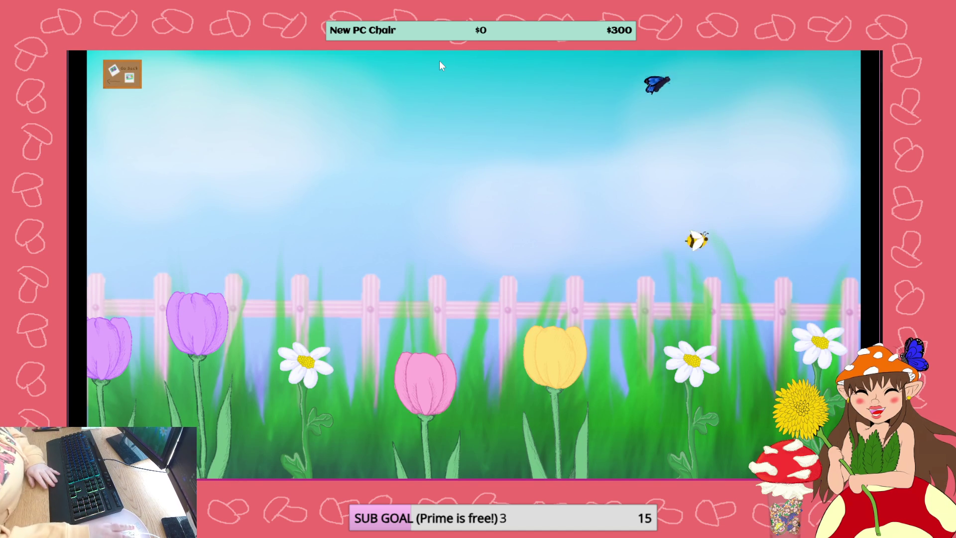
left_click(786, 208)
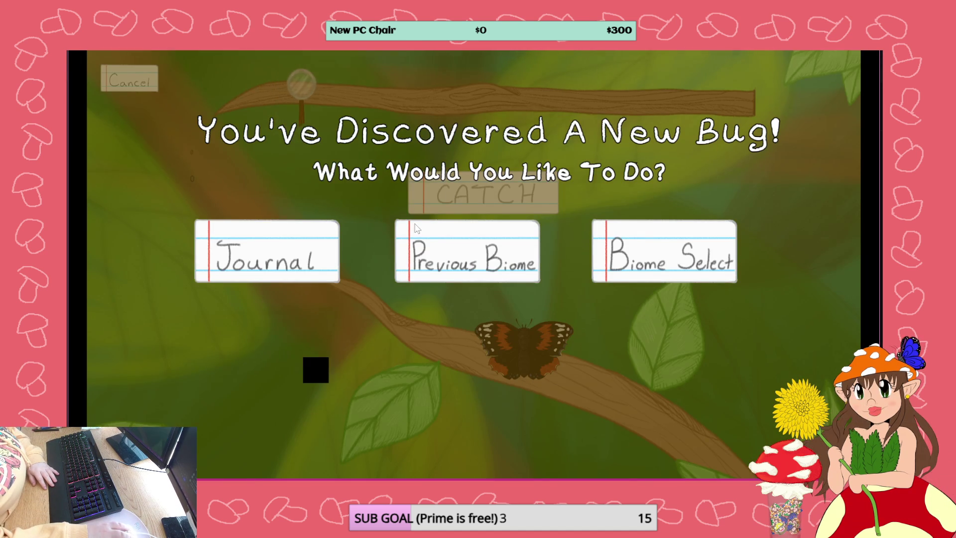
key("alt+F4")
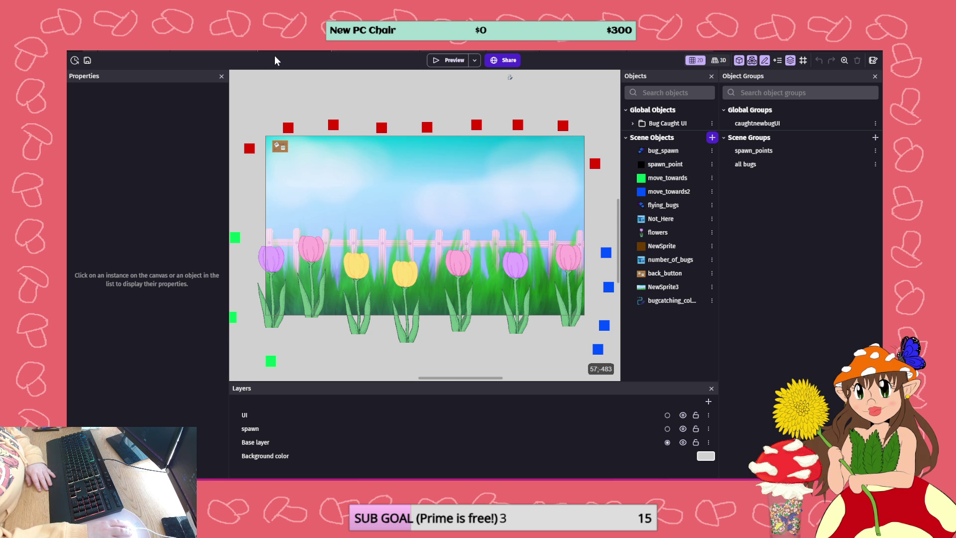
Preview again, catch a butterfly to reach the discovery screen, then window and close the preview
left_click(444, 60)
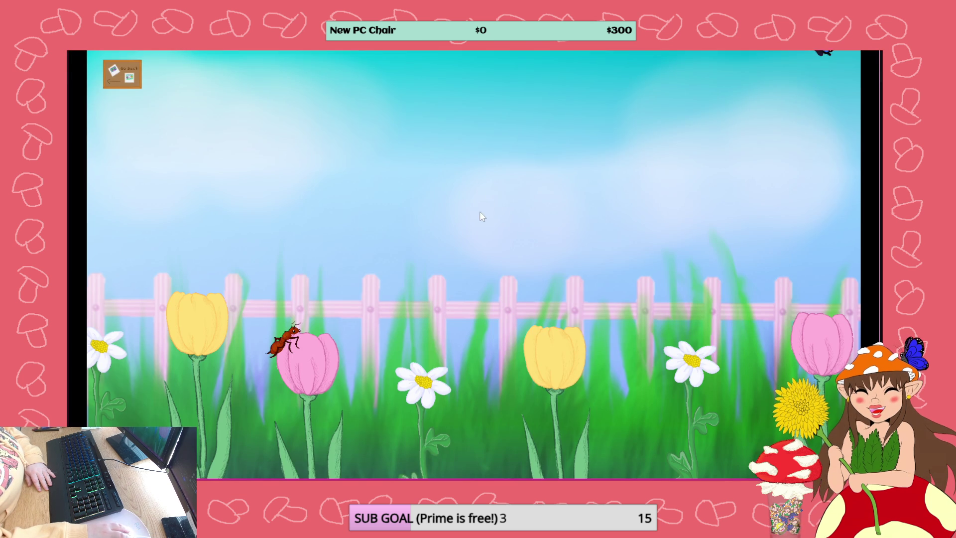
left_click(679, 193)
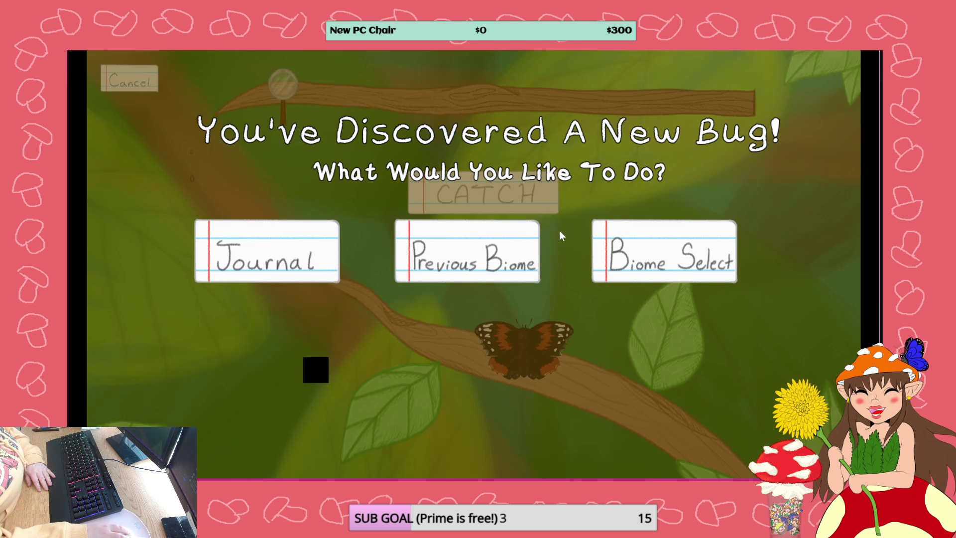
key("F11")
mouse_move(800, 117)
left_mouse_down()
mouse_move(738, 258)
mouse_move(690, 155)
mouse_move(587, 204)
left_mouse_up()
mouse_move(68, 224)
left_mouse_down()
mouse_move(155, 189)
mouse_move(559, 234)
mouse_move(484, 261)
left_mouse_up()
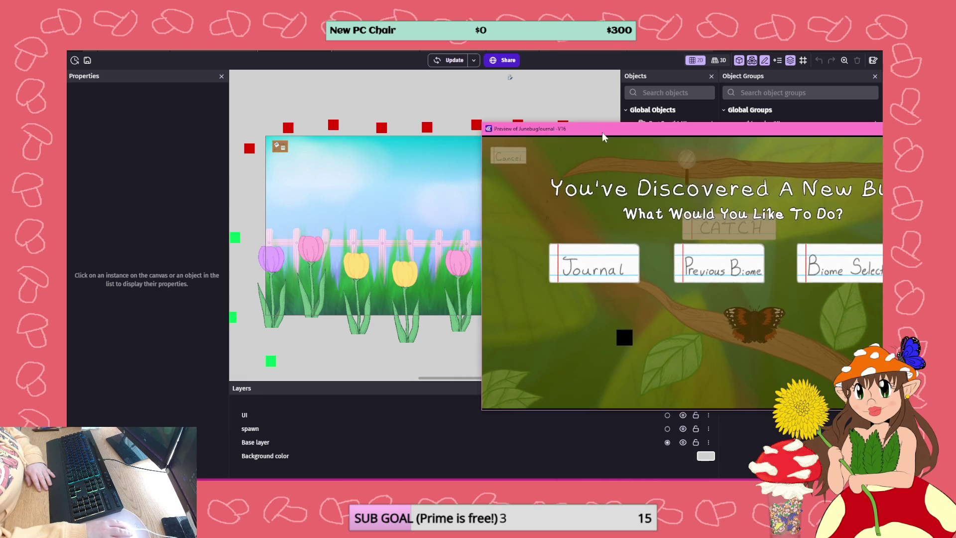
left_click(485, 262)
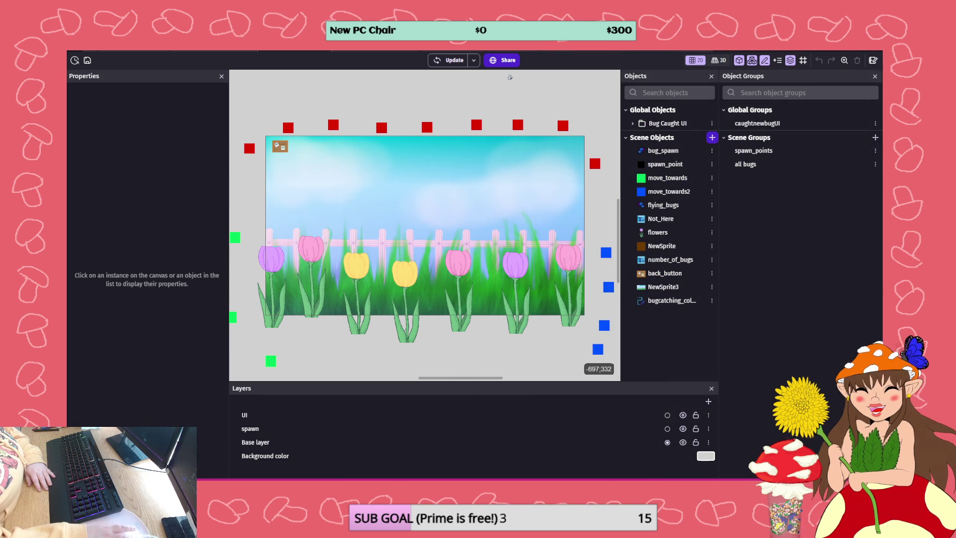
Refresh the debugger and confirm butterfly.redadmiral reads Caught_Once in the global variables, then save the project
left_click(473, 61)
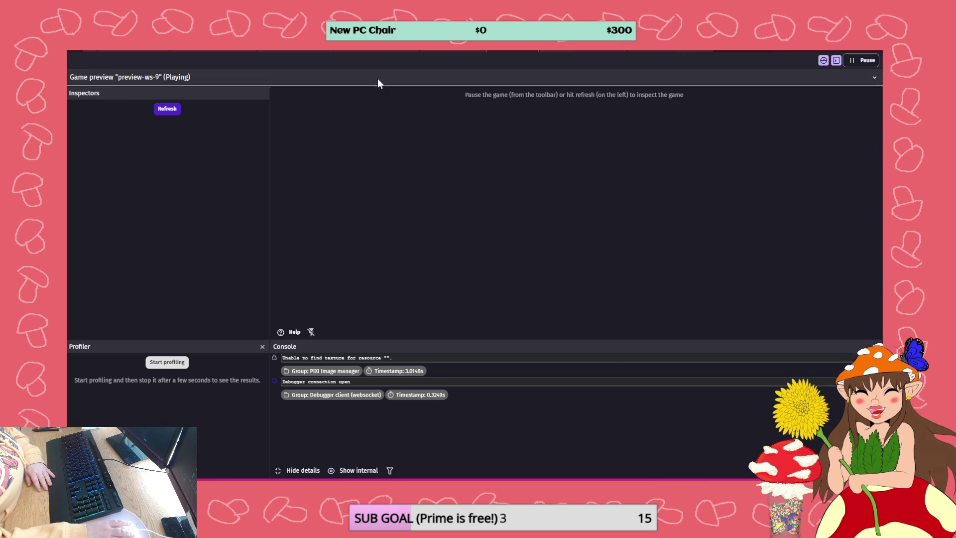
left_click(168, 108)
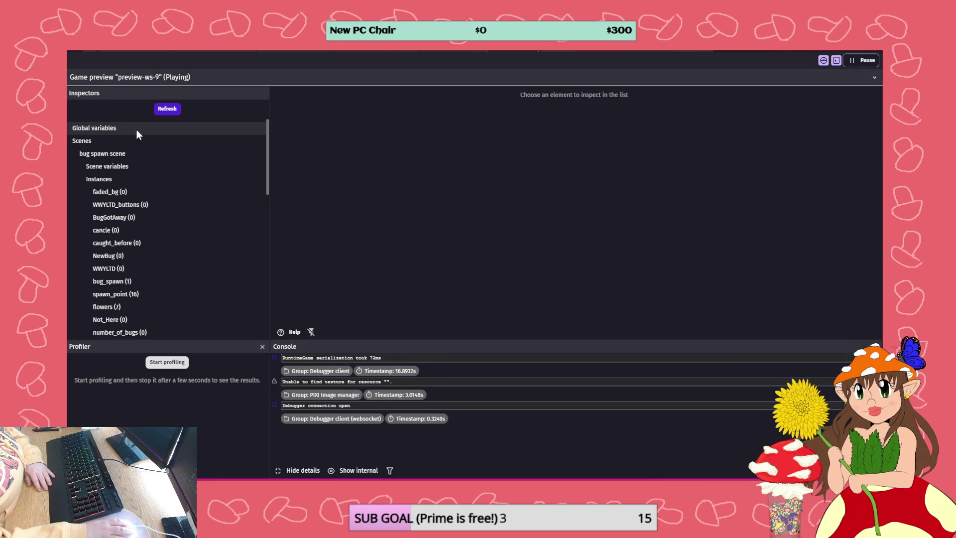
left_click(122, 127)
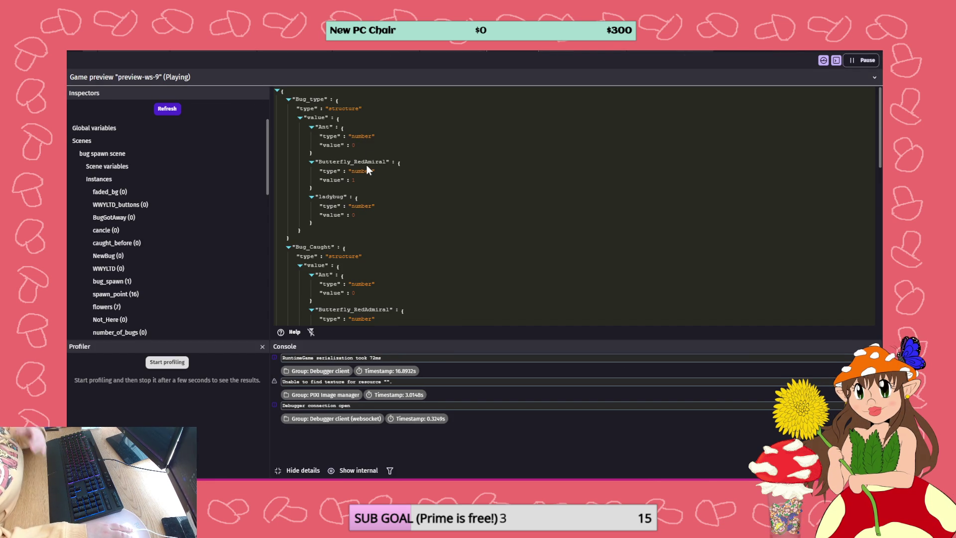
scroll(365, 180, "down", 10)
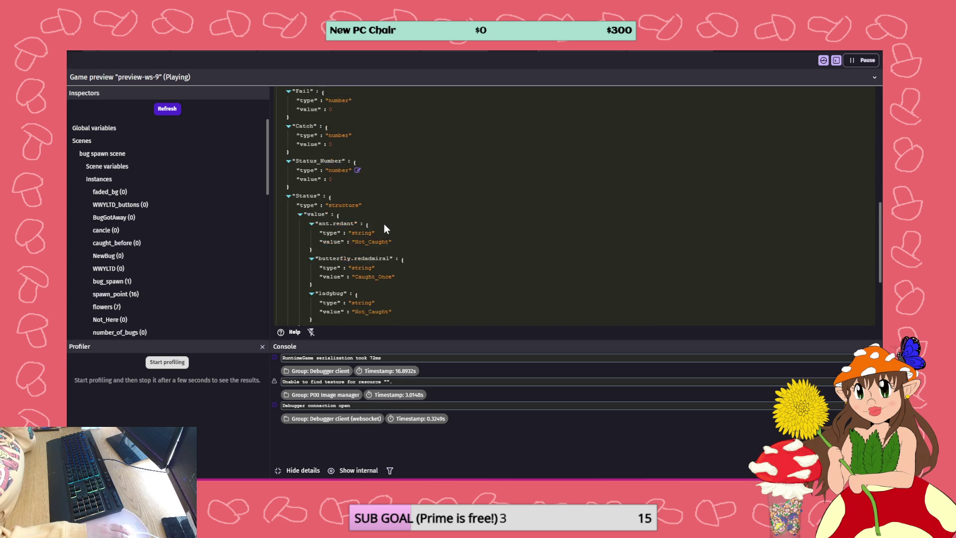
left_click(381, 52)
key("ctrl+s")
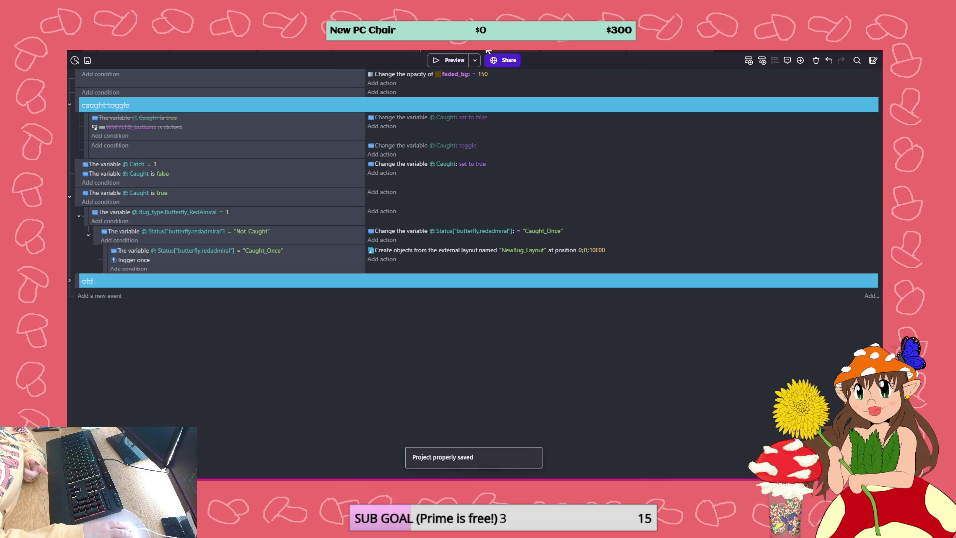
In the catching minigame scene's events, re-enable the CatchingBug include with Toggle Disabled
left_click(551, 52)
scroll(302, 387, "down", 2)
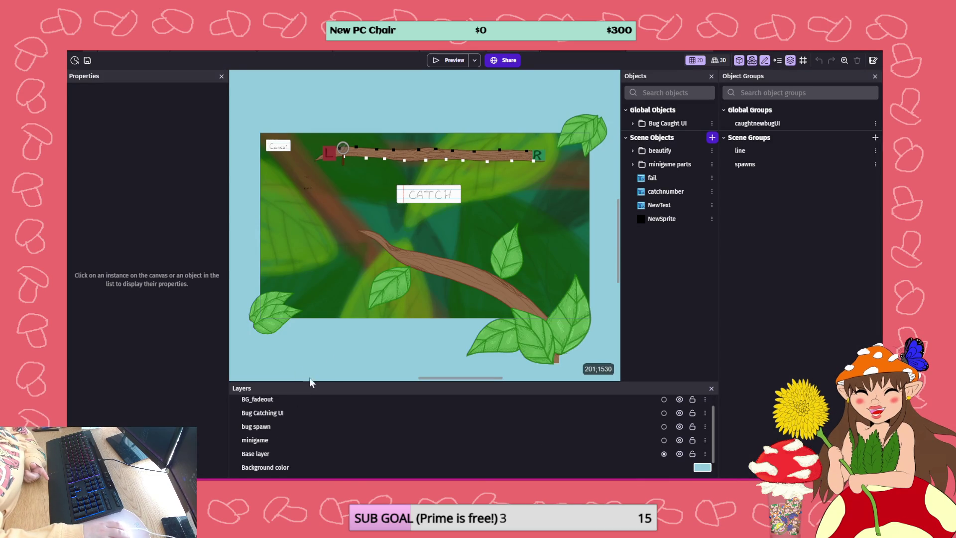
left_click(658, 50)
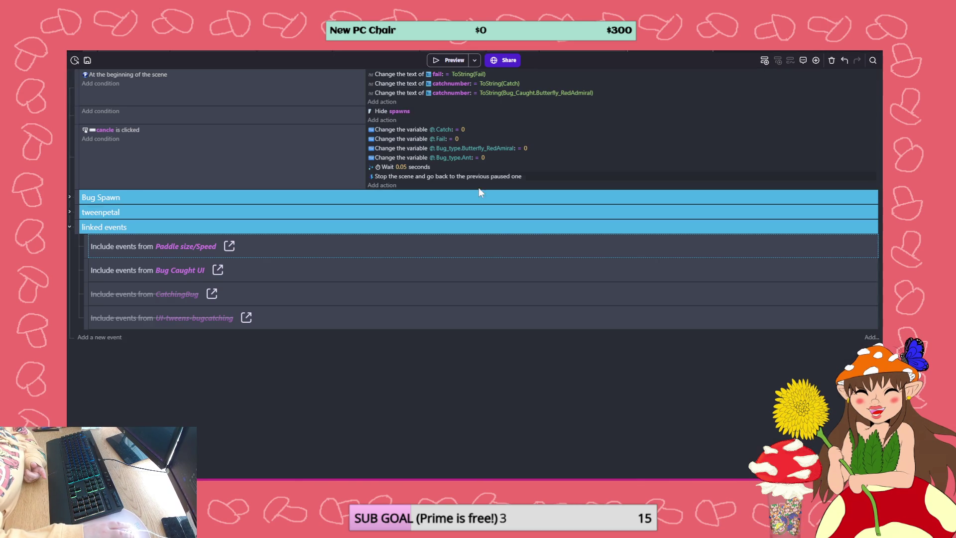
right_click(244, 295)
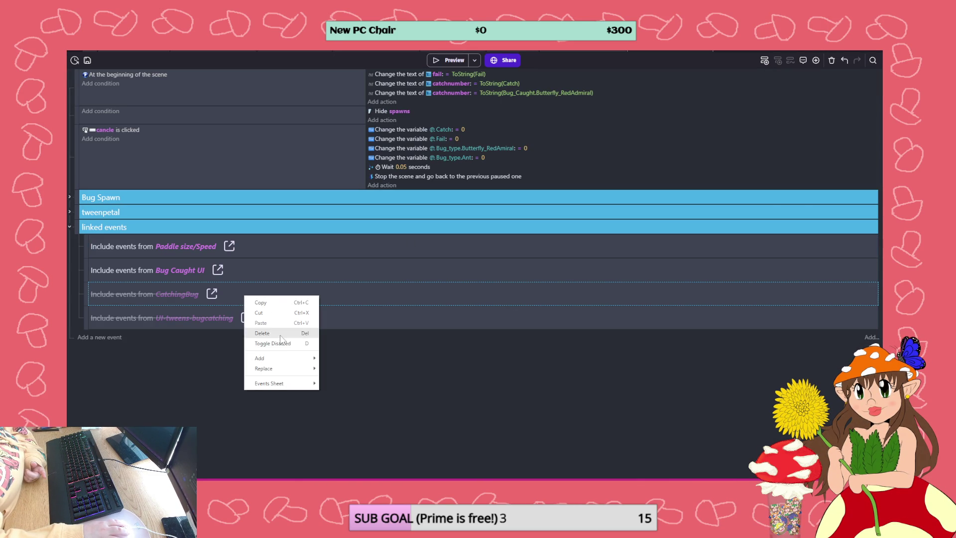
left_click(280, 344)
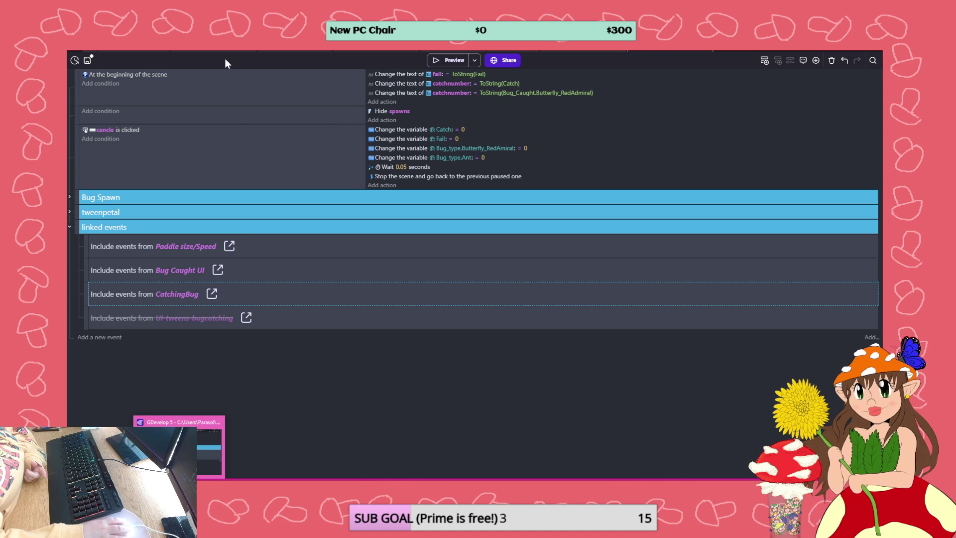
Preview from the flower scene, click the butterfly and CATCH it in the minigame, then close the preview
left_click(340, 53)
left_click(451, 60)
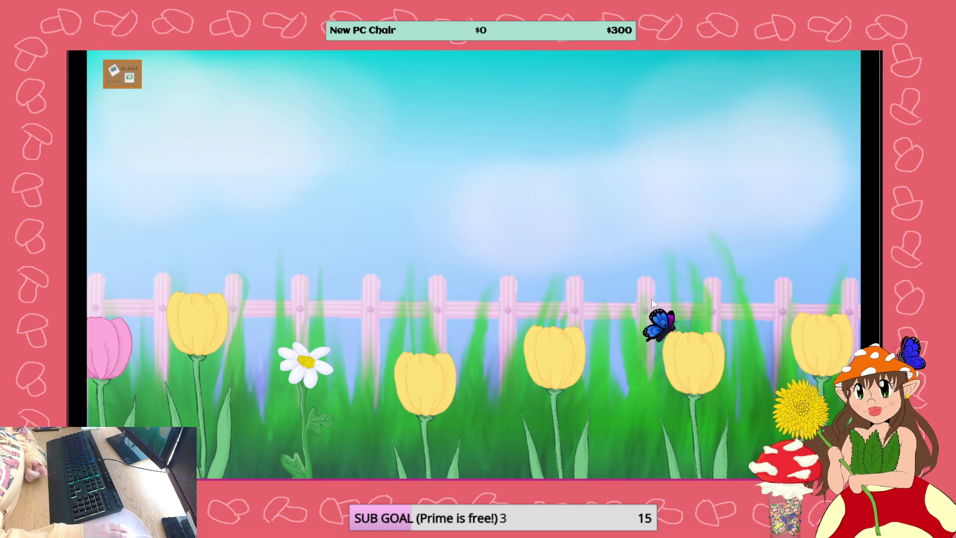
left_click(658, 324)
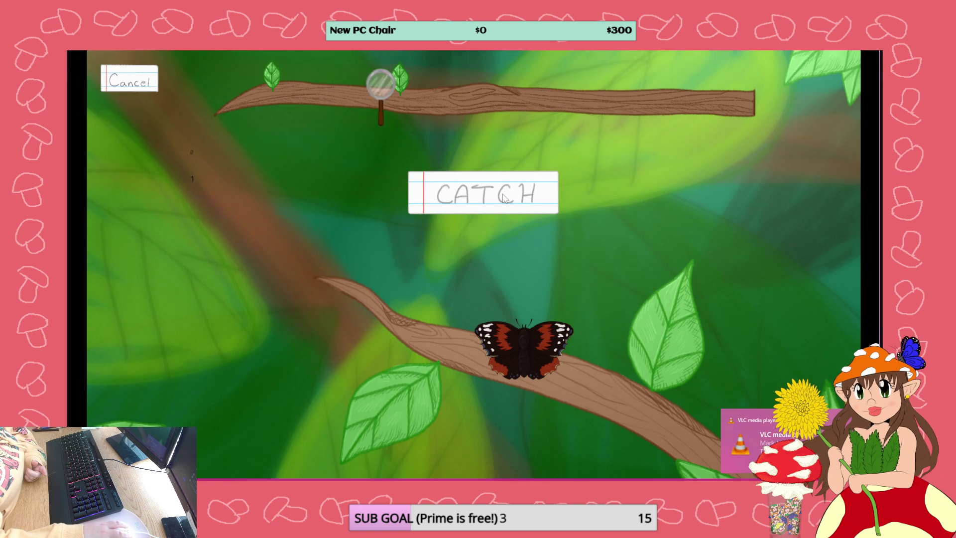
left_click(503, 197)
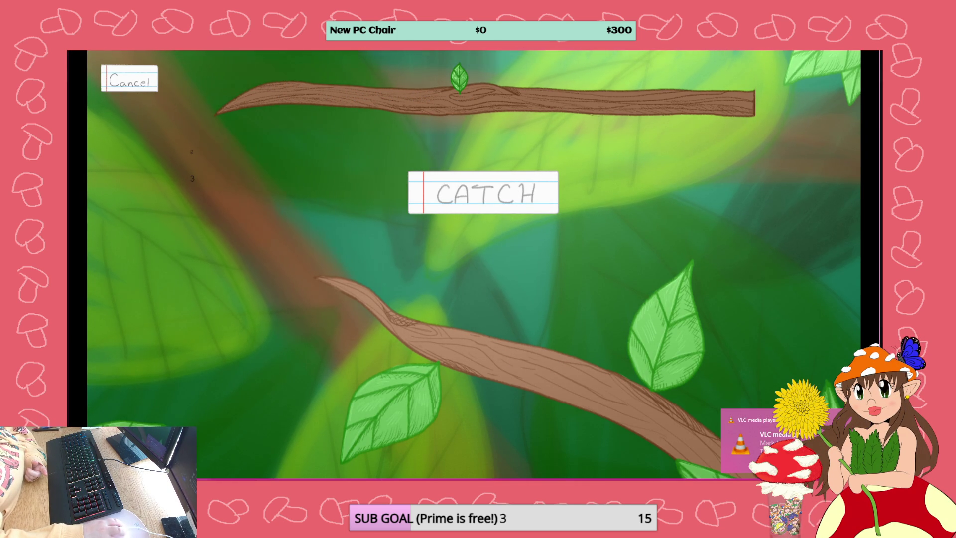
key("alt+F4")
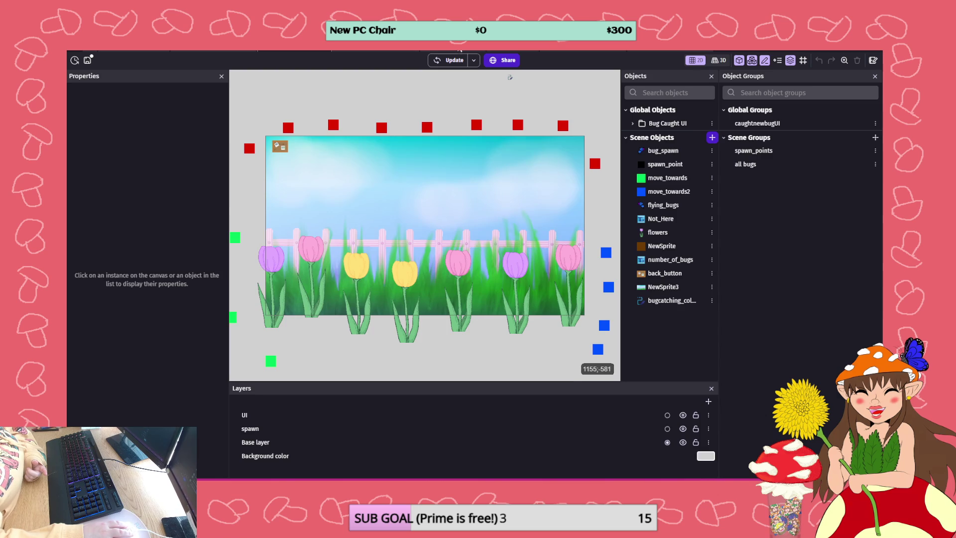
left_click(459, 49)
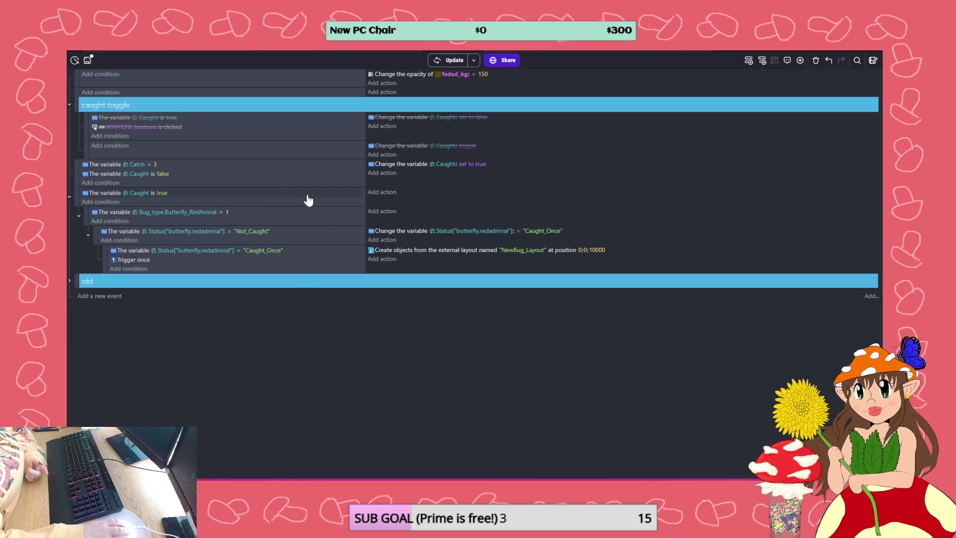
Delete the Caught is false condition and test-run the game with F5
left_click(182, 179)
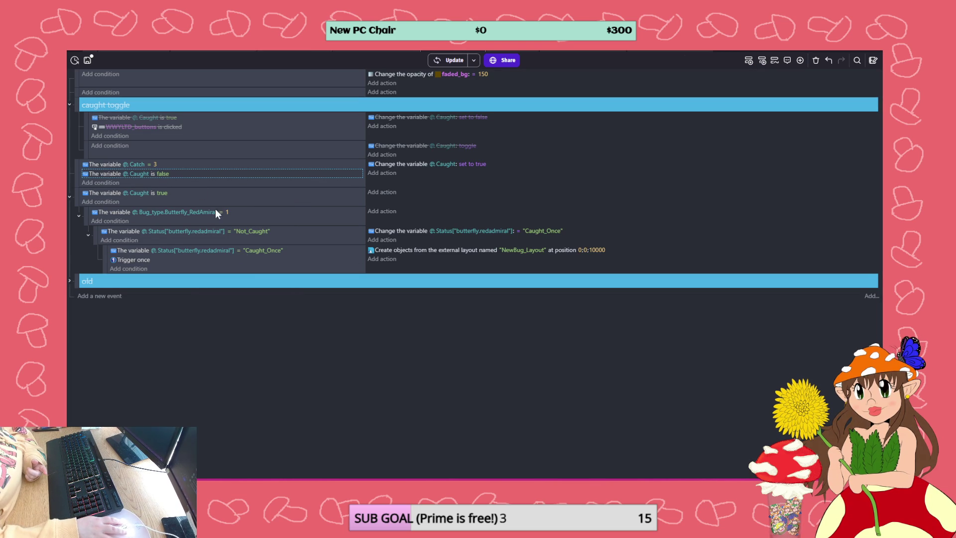
key("Delete")
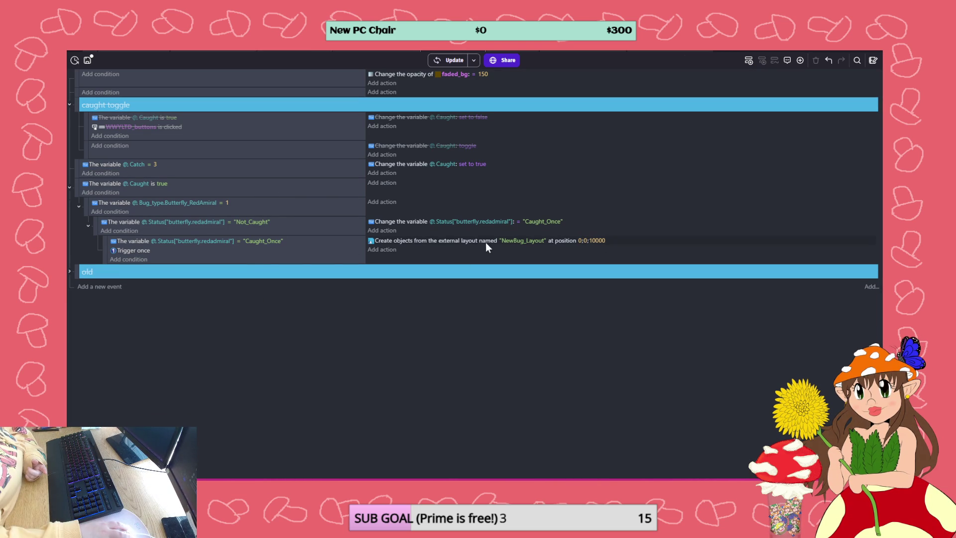
key("F5")
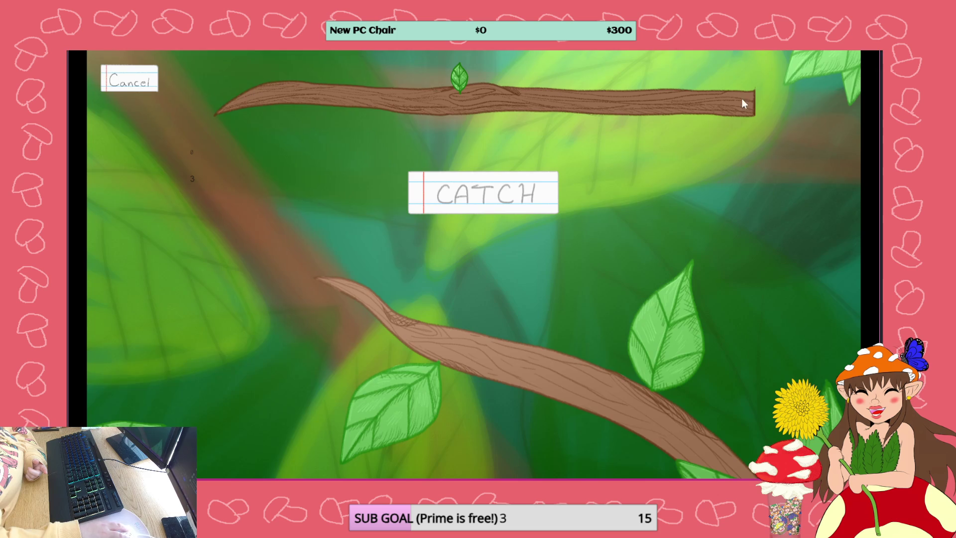
key("alt+F4")
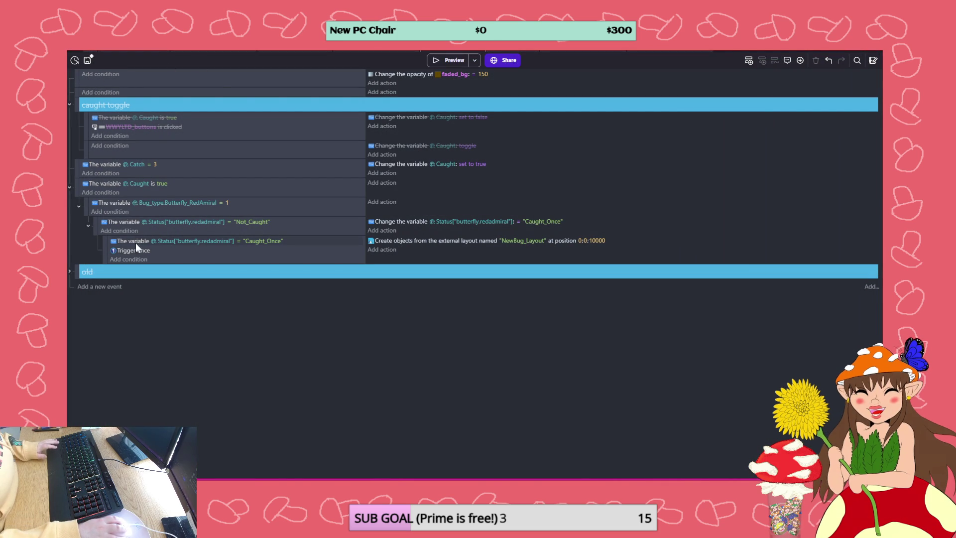
Move Trigger once under the Bug_type condition and save the project
left_click_drag(132, 252, 115, 174)
left_click(87, 60)
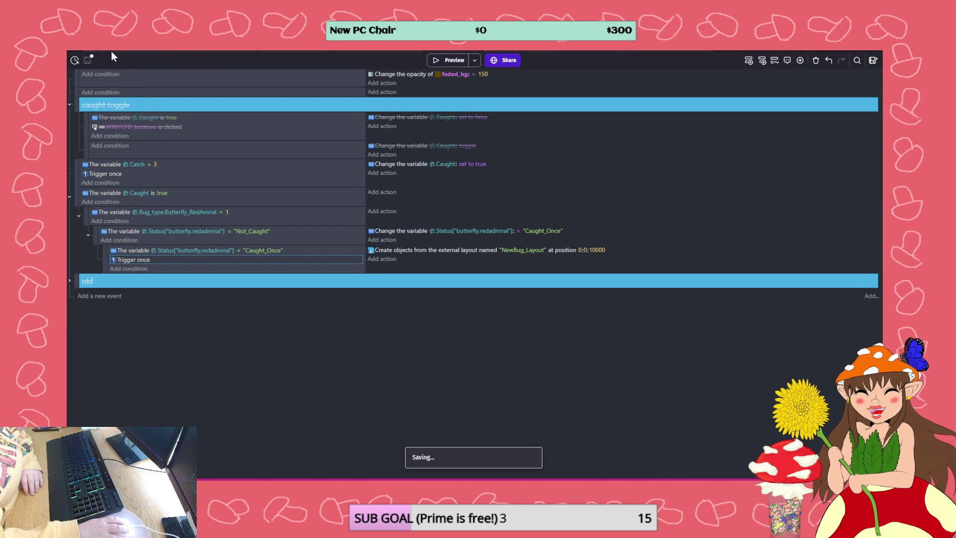
left_click(208, 52)
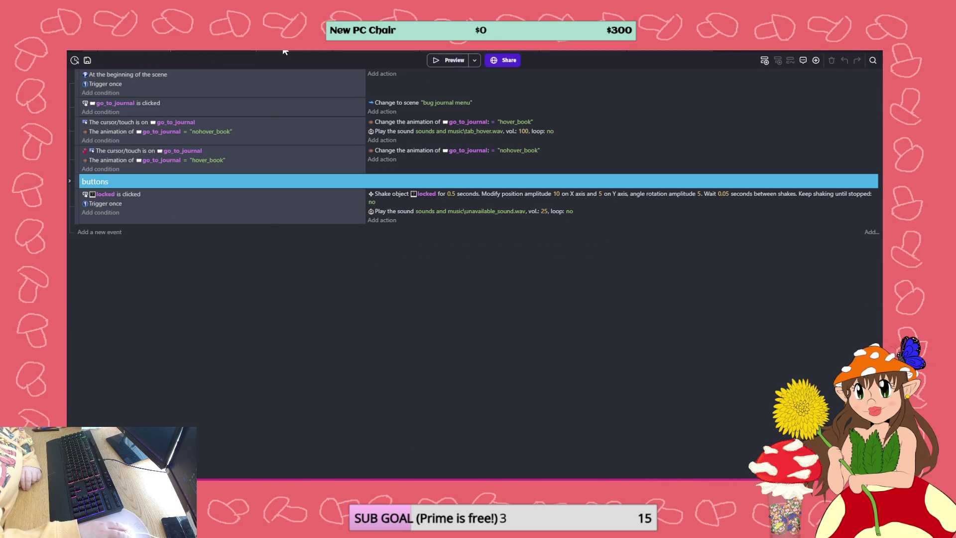
Preview the game, catch the right-hand butterfly, and click CATCH until the counter reaches 3
left_click(454, 60)
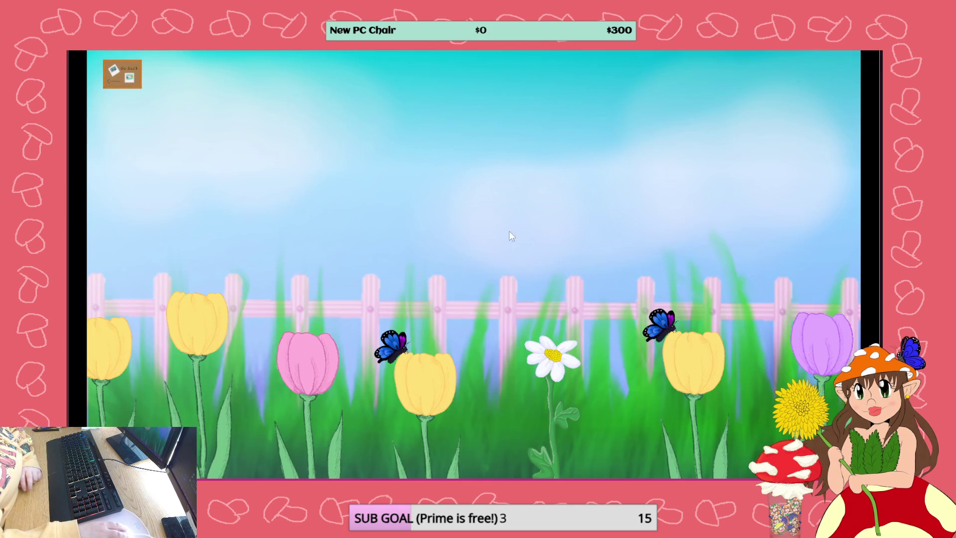
left_click(656, 321)
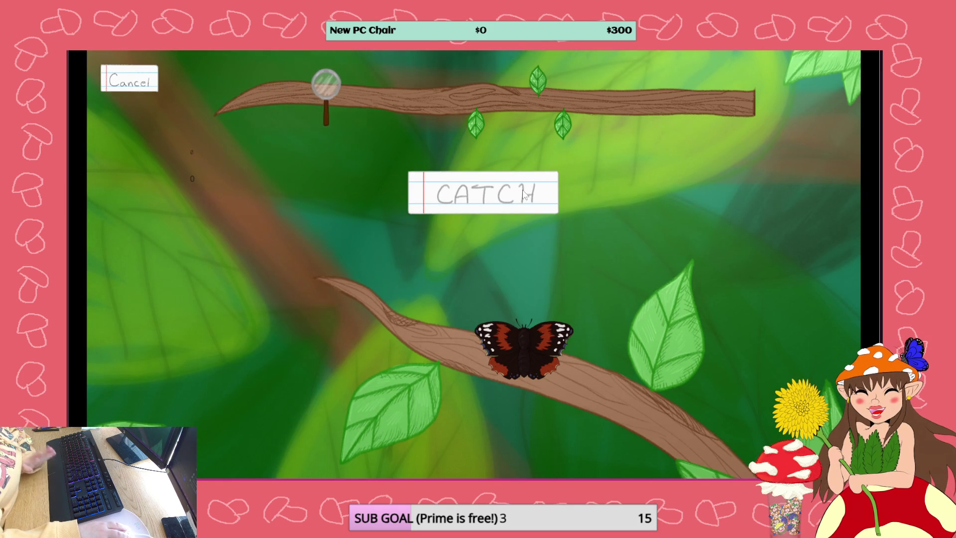
left_click(519, 194)
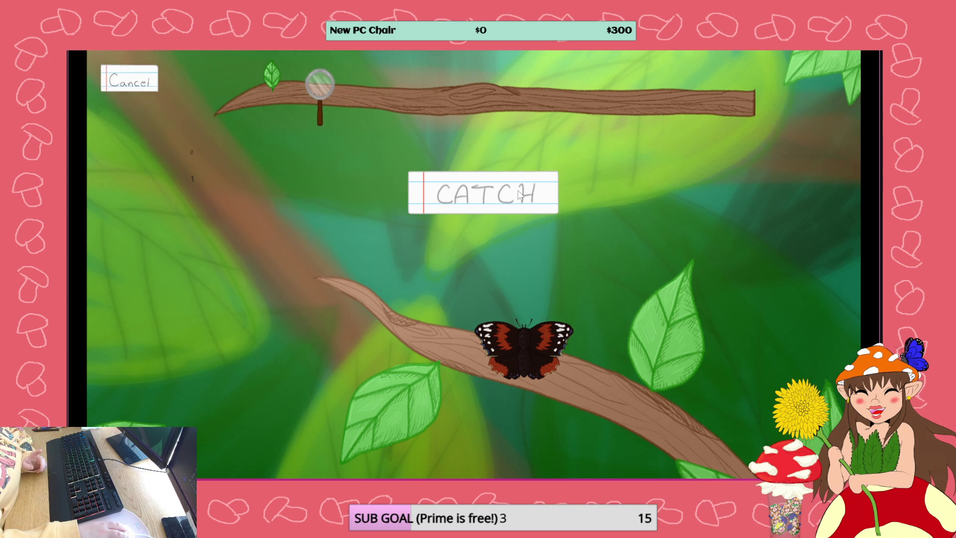
left_click(519, 194)
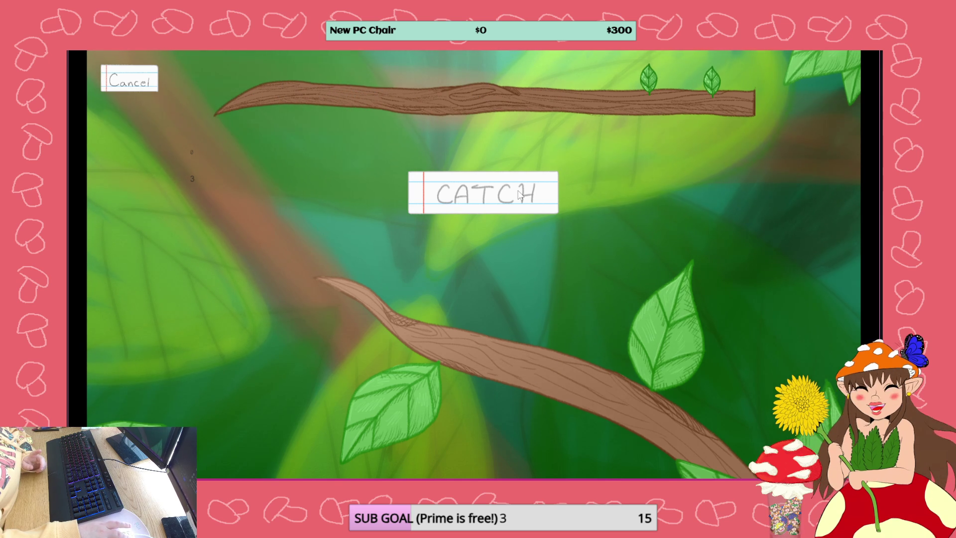
key("alt+F4")
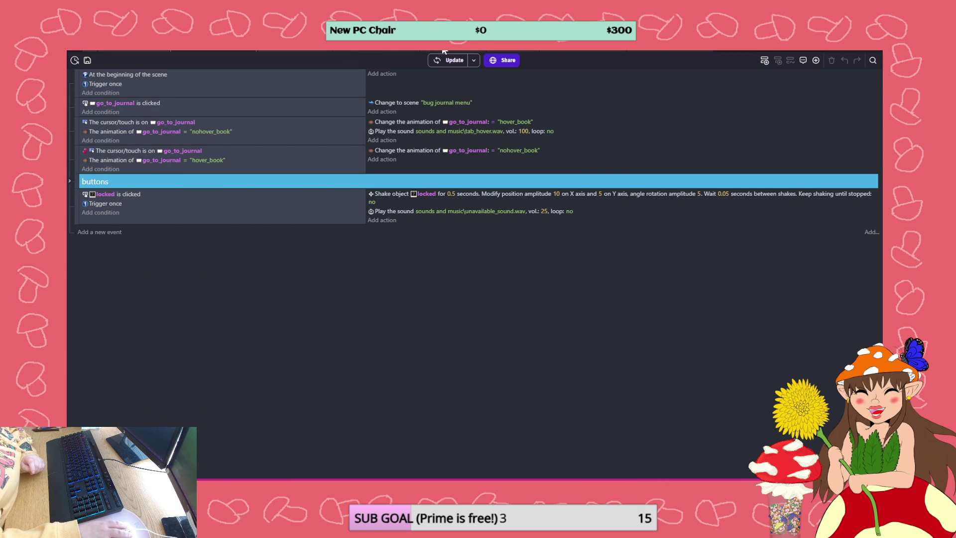
In the debugger's global variables, verify Caught is false, Catch is 0 and every bug is Not_Caught
left_click(513, 52)
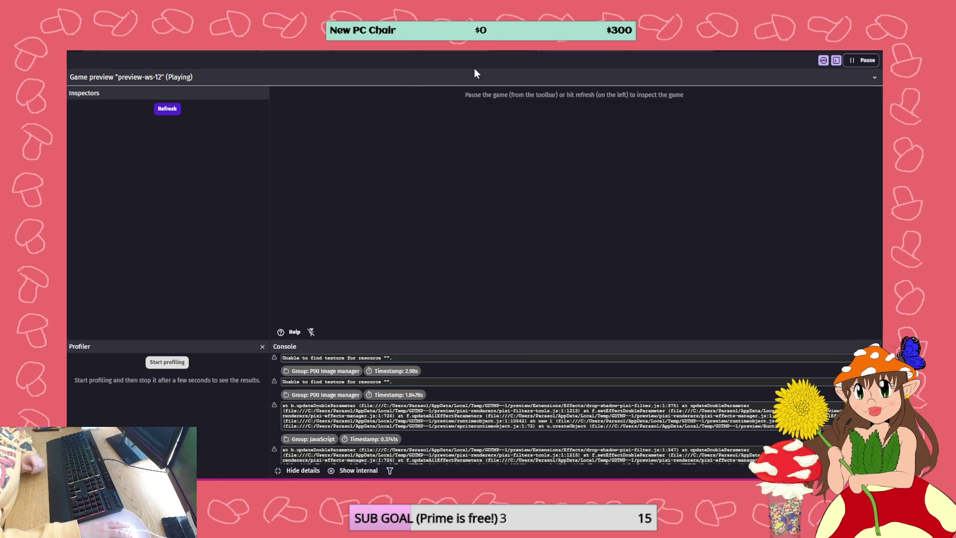
left_click(124, 125)
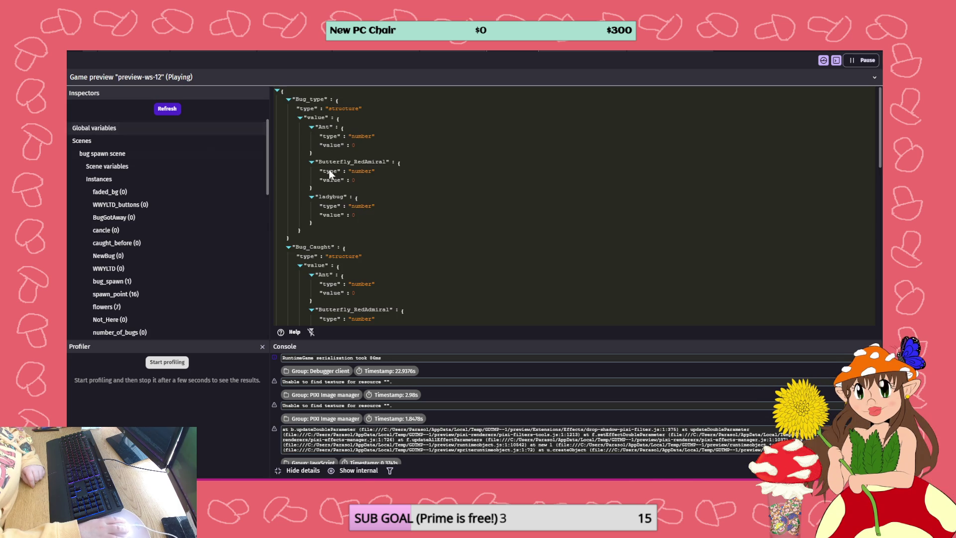
scroll(389, 152, "down", 3)
scroll(369, 190, "up", 2)
scroll(360, 281, "down", 8)
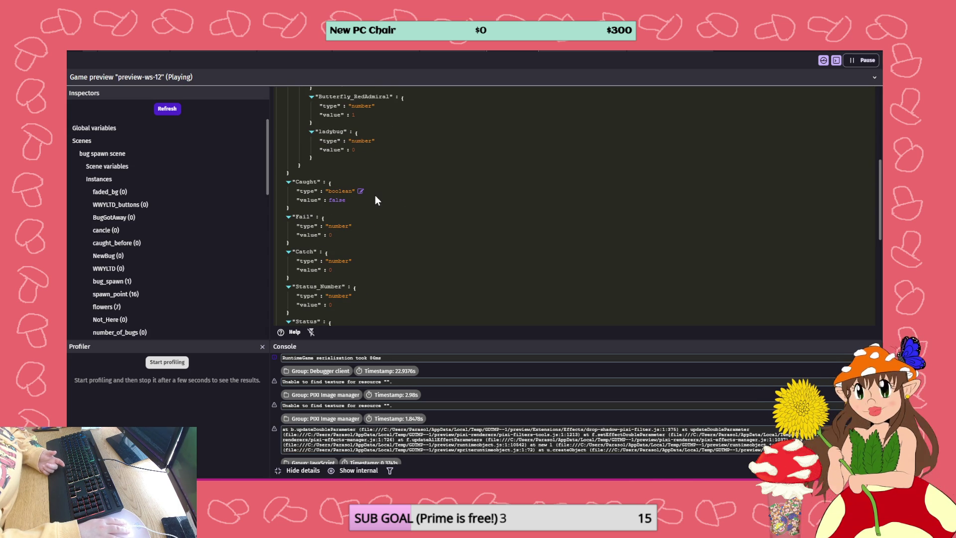
scroll(375, 199, "down", 6)
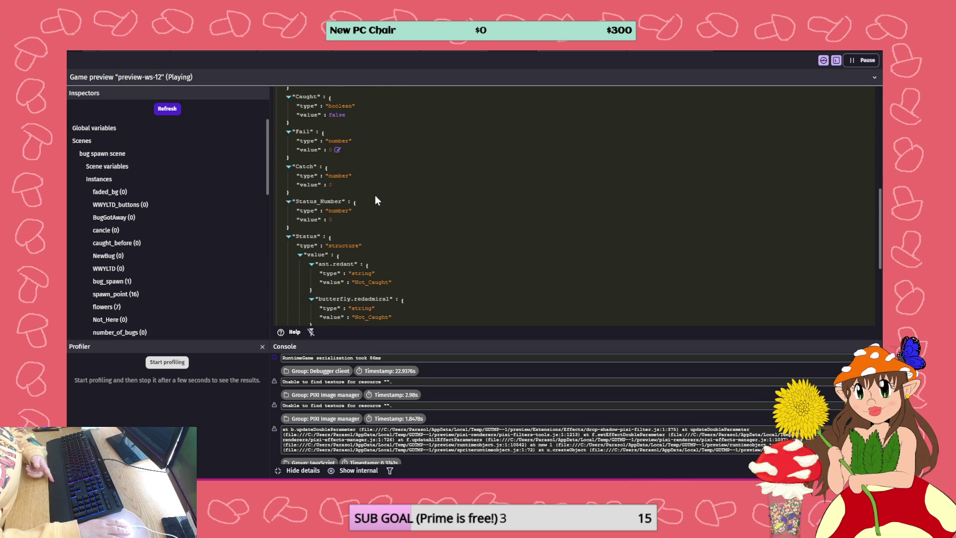
scroll(390, 240, "down", 2)
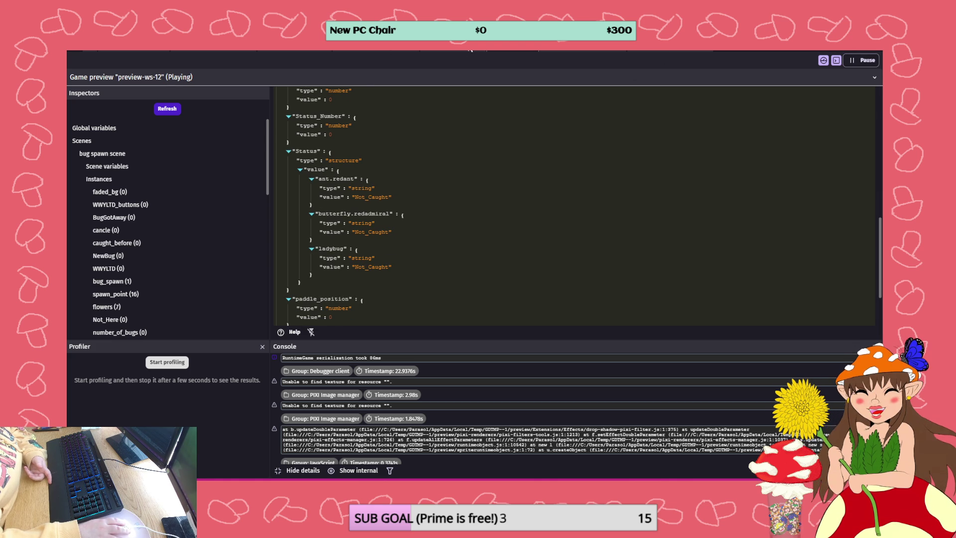
left_click(452, 51)
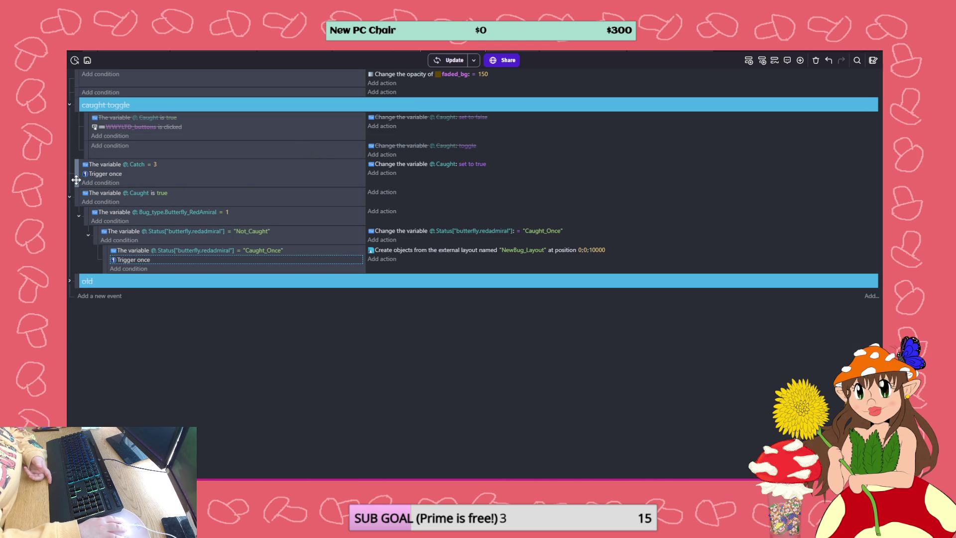
Move the Catch = 3 event into the caught toggle group and re-enable that group
left_click_drag(77, 180, 108, 115)
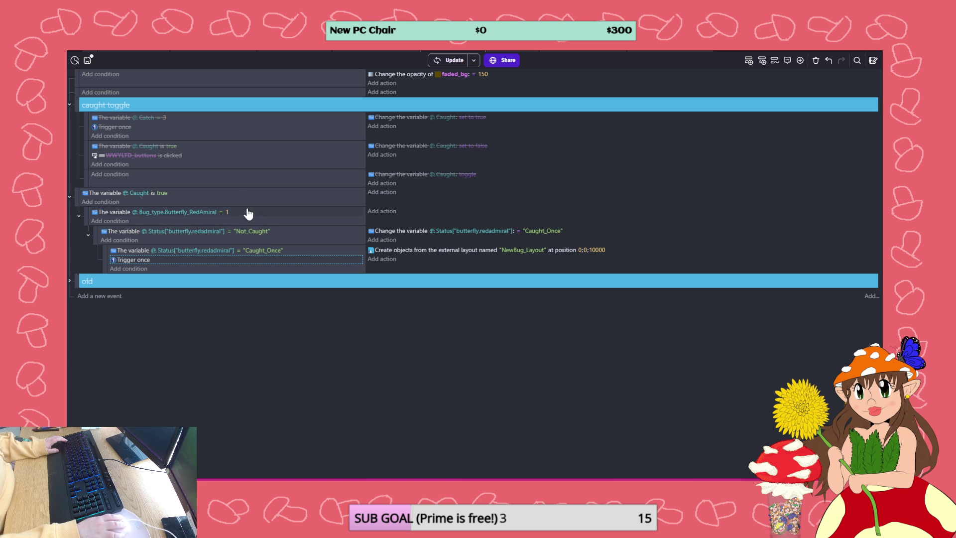
right_click(223, 164)
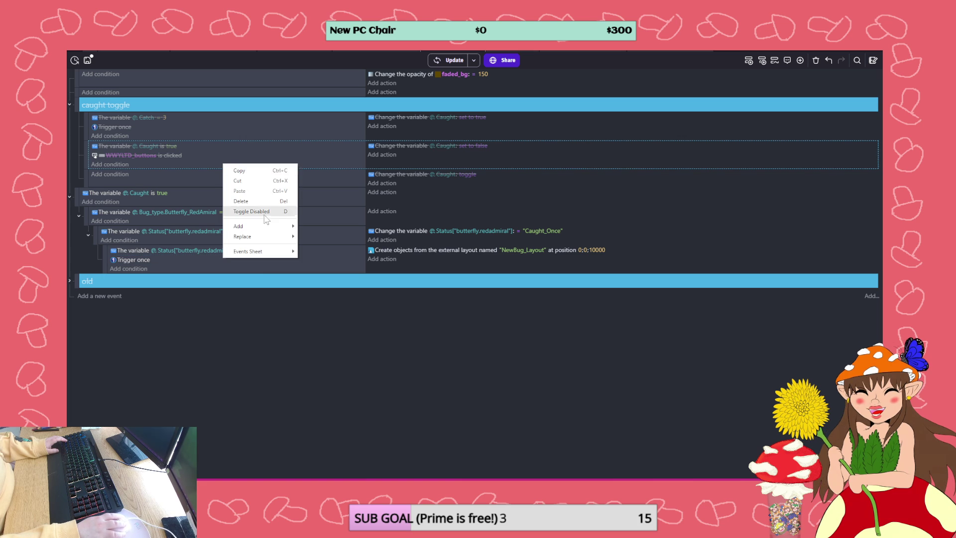
right_click(233, 104)
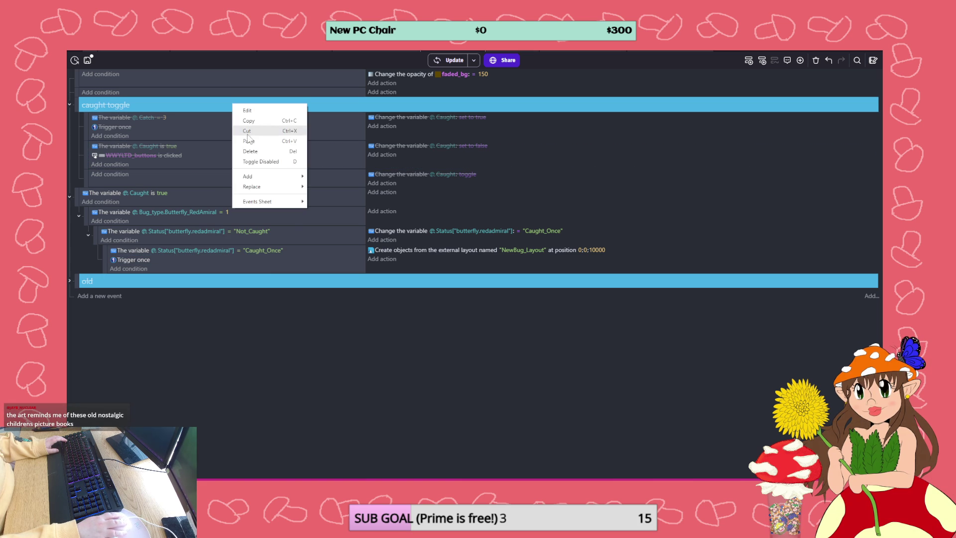
left_click(263, 158)
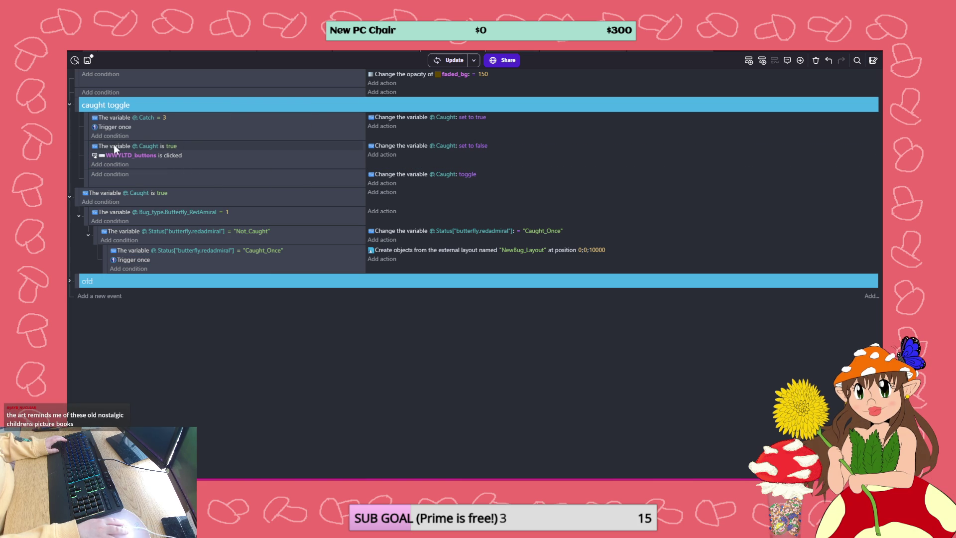
Add Caught is true above Catch = 3, put WWYLTD_buttons is clicked first, and save
left_click_drag(109, 146, 106, 118)
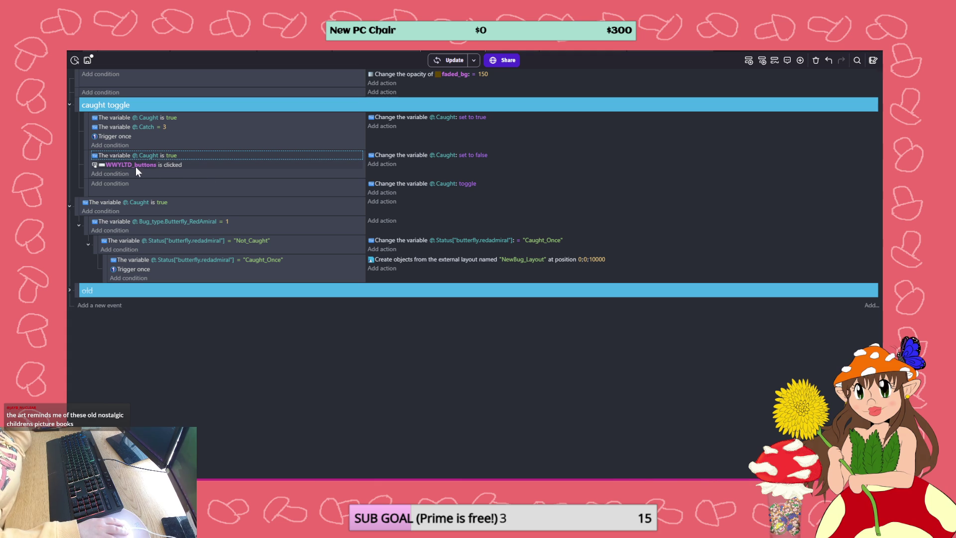
left_click(203, 166)
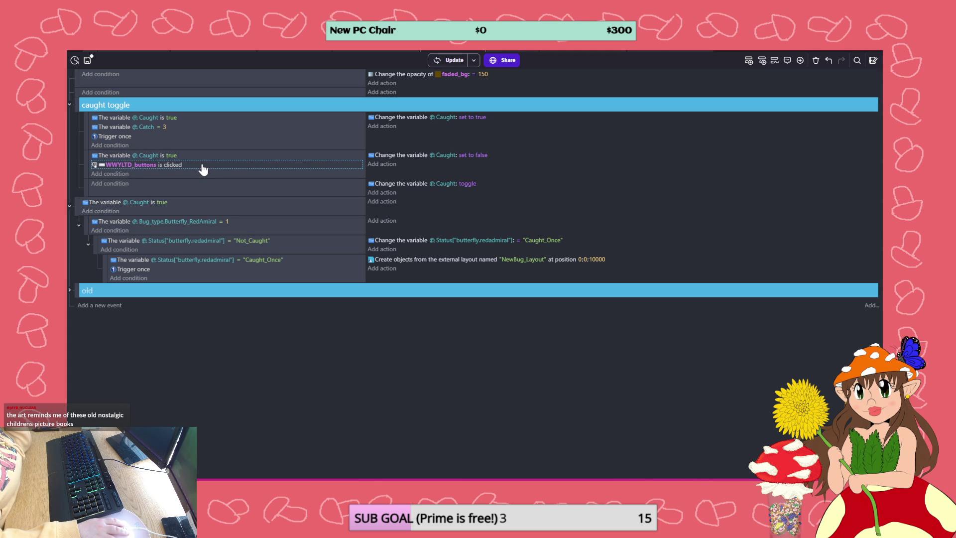
left_click_drag(119, 165, 107, 153)
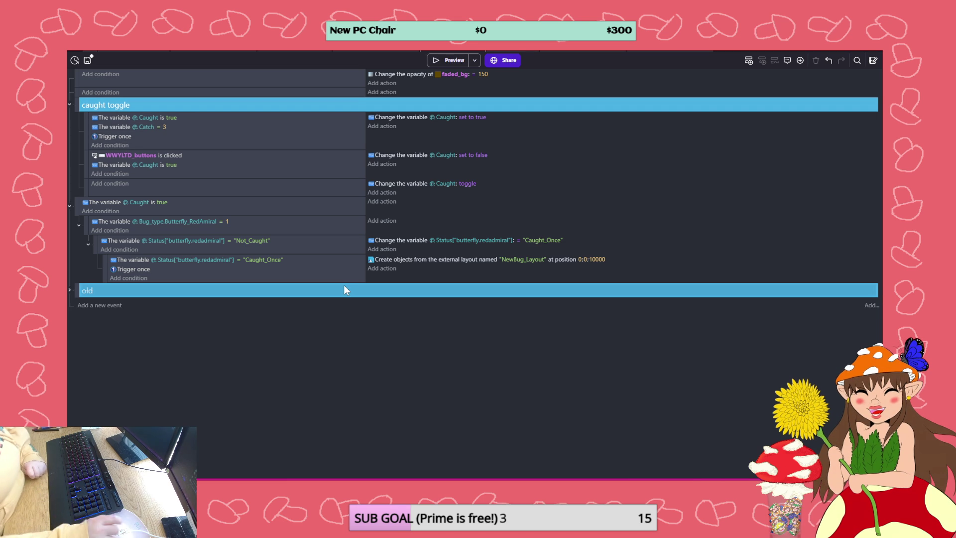
left_click(88, 60)
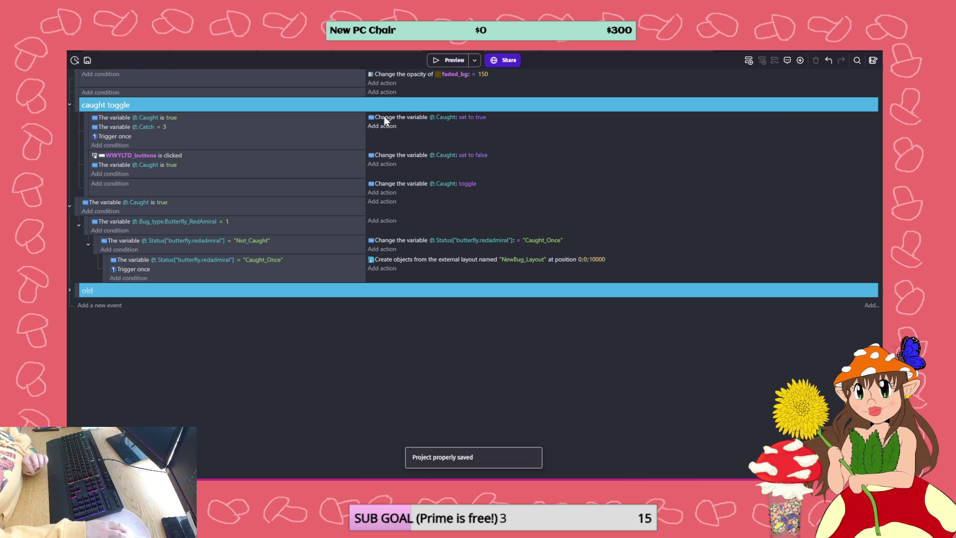
left_click(294, 47)
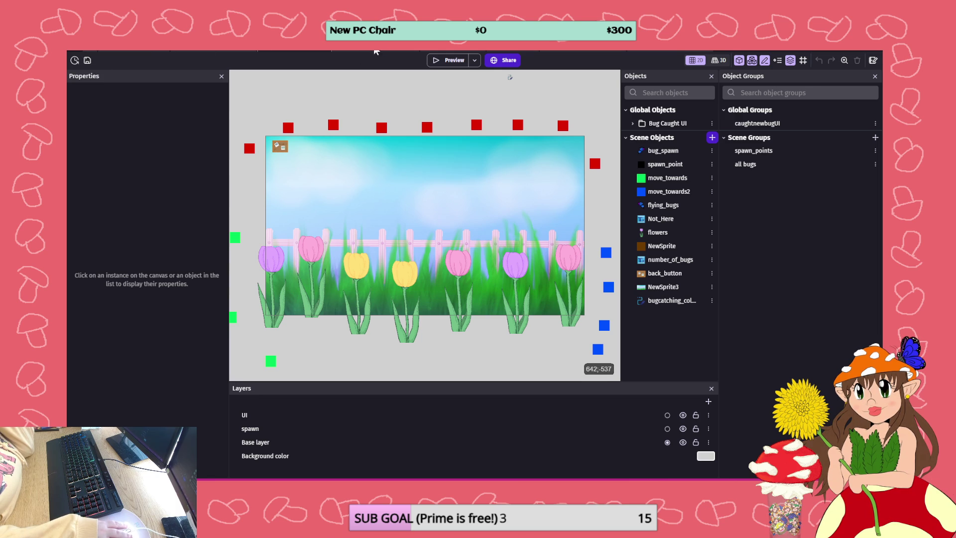
Preview the game, click the blue butterfly to reach the new-bug discovery screen, then close it
left_click(438, 60)
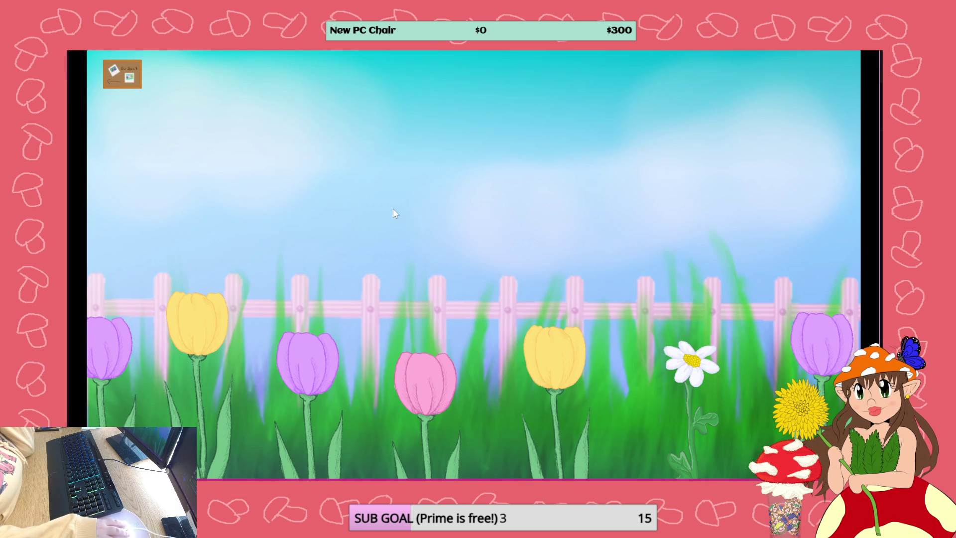
left_click(798, 262)
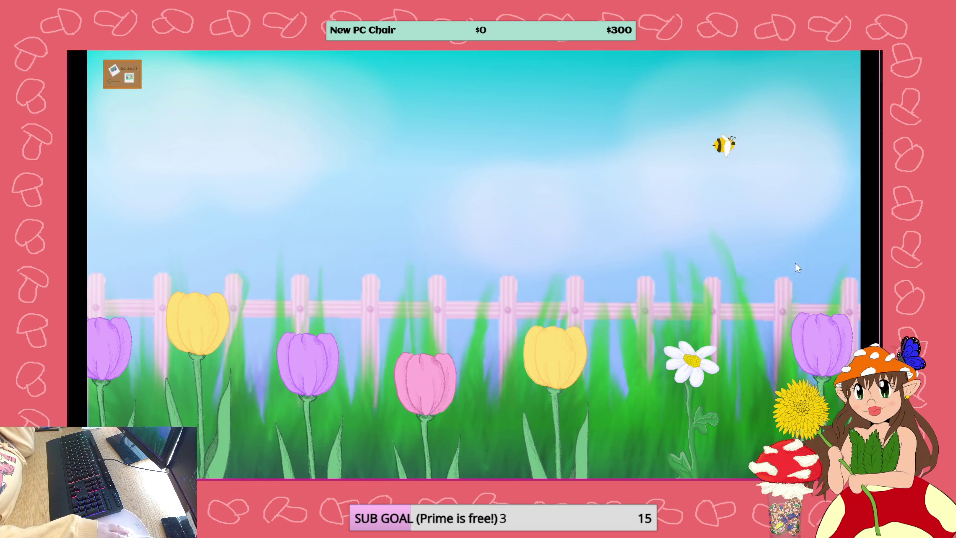
key("alt+F4")
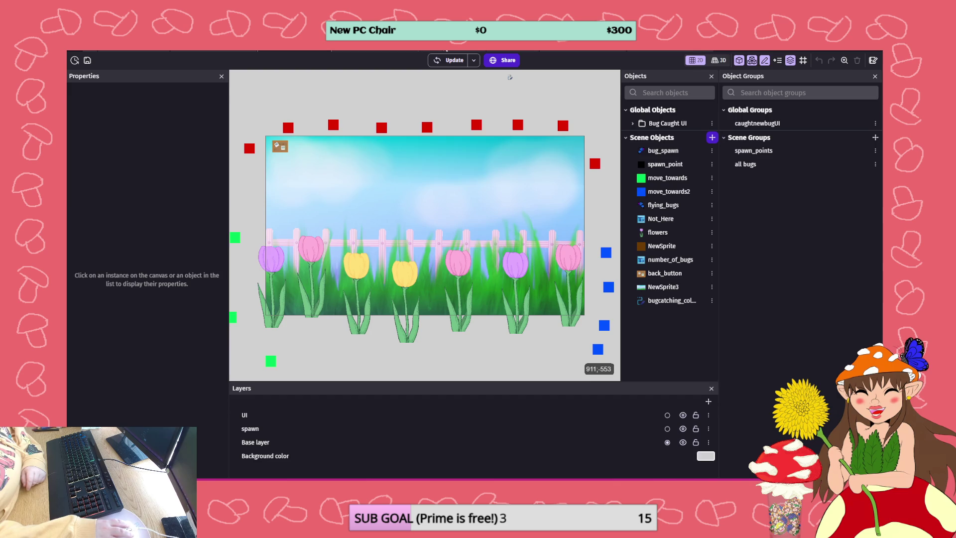
left_click(422, 68)
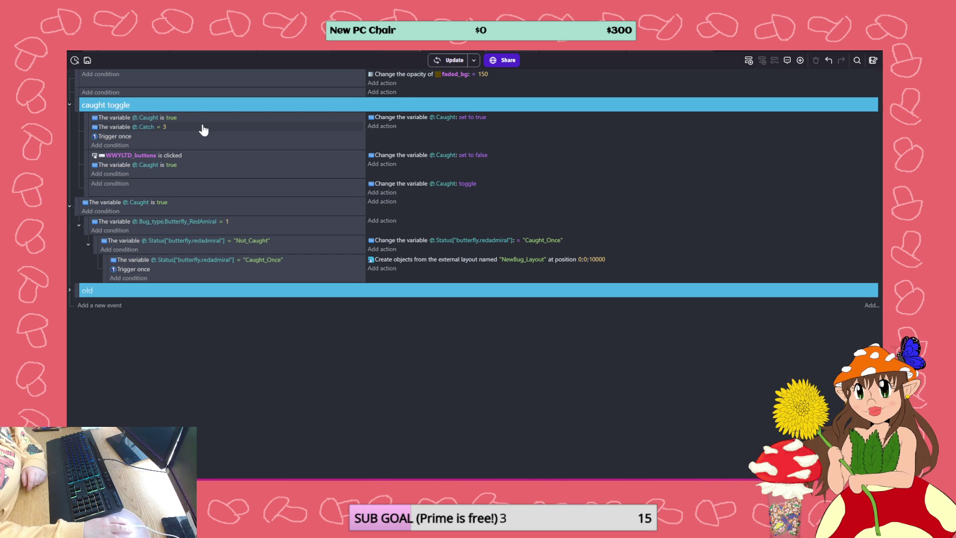
Set the first condition to Caught is false and move the WWYLTD_buttons event to the top of caught toggle
left_click(175, 117)
left_click(254, 136)
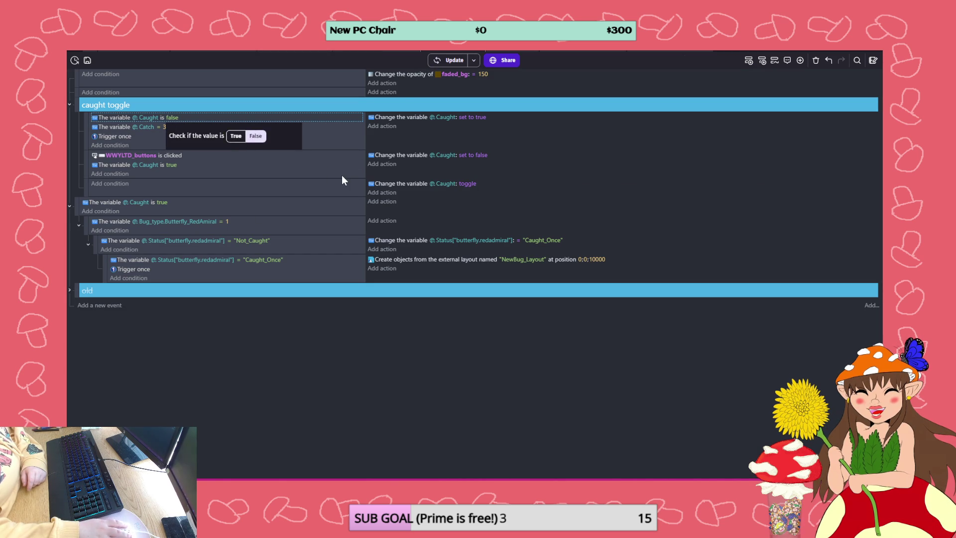
left_click(342, 175)
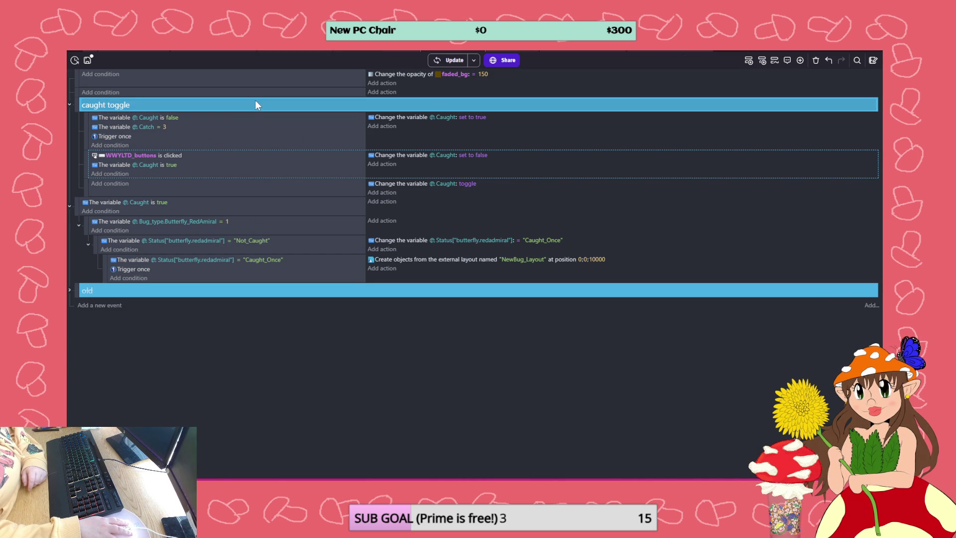
left_click_drag(84, 166, 91, 116)
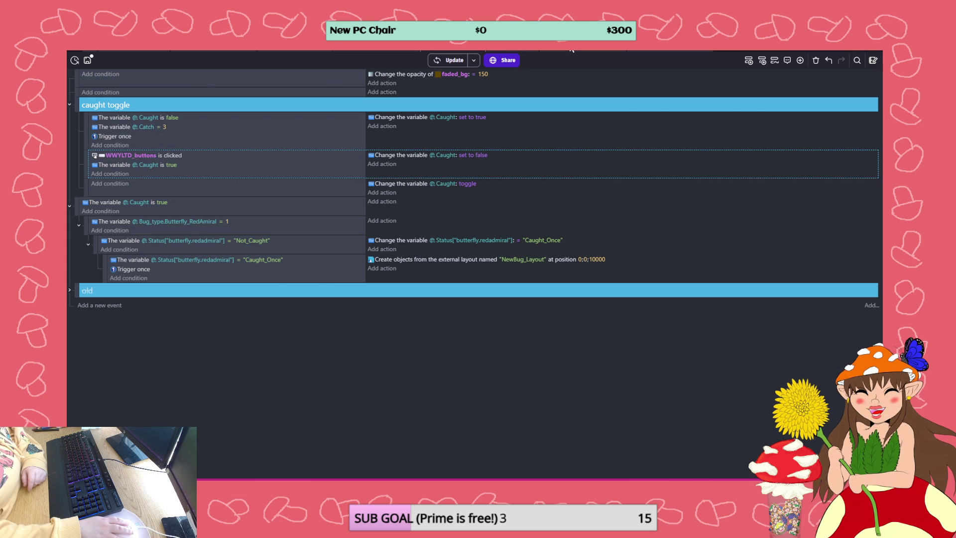
Re-enable the UI-tweens-bugcatching include in the Log Mini-Game catching scene's events
left_click(605, 52)
left_click(663, 52)
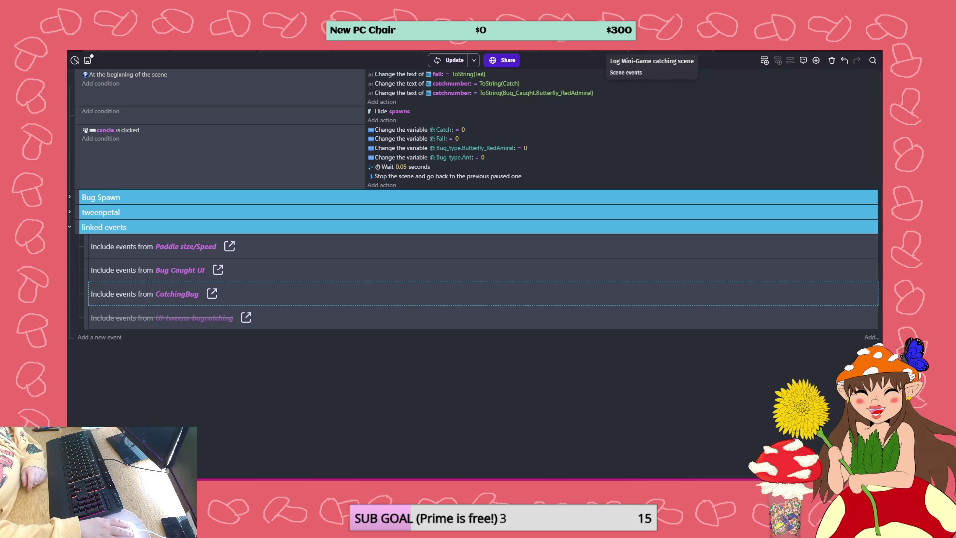
right_click(284, 317)
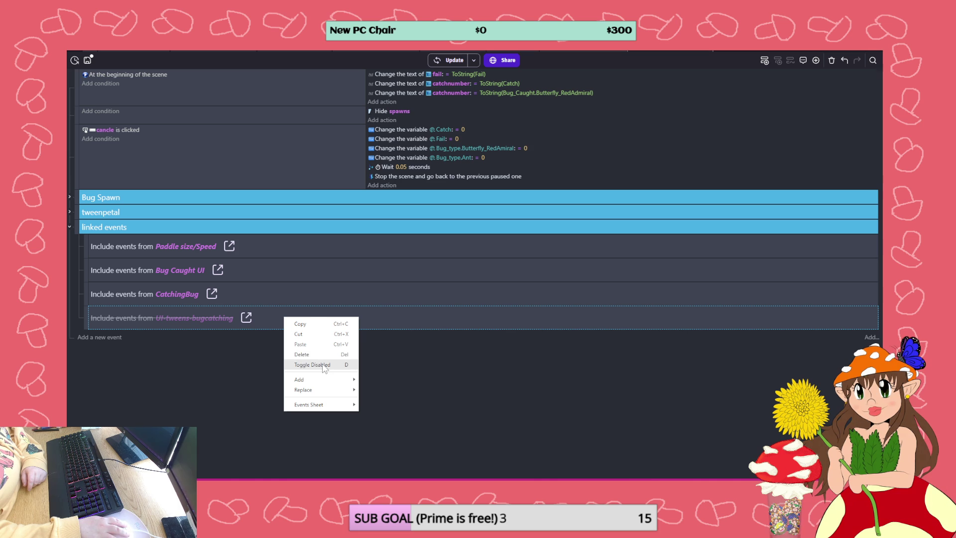
left_click(325, 366)
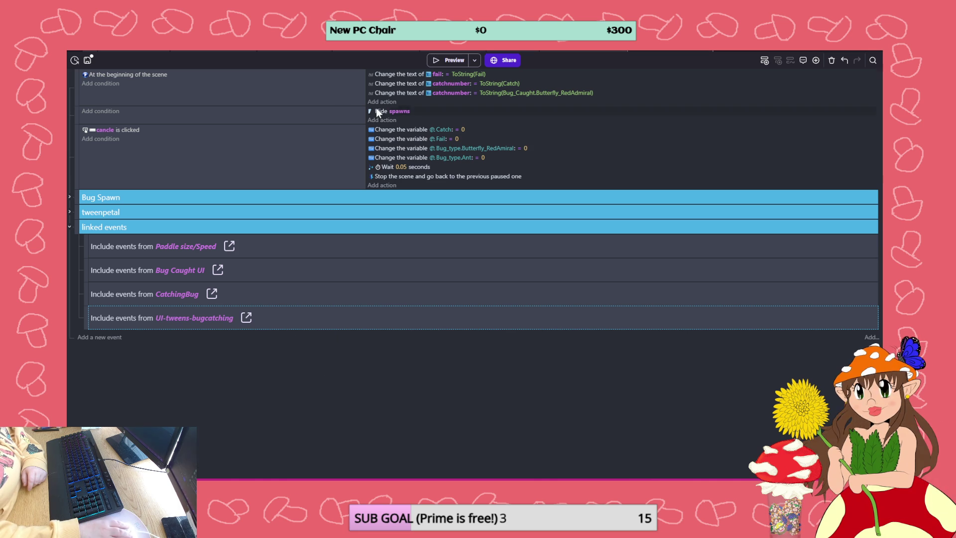
left_click(219, 52)
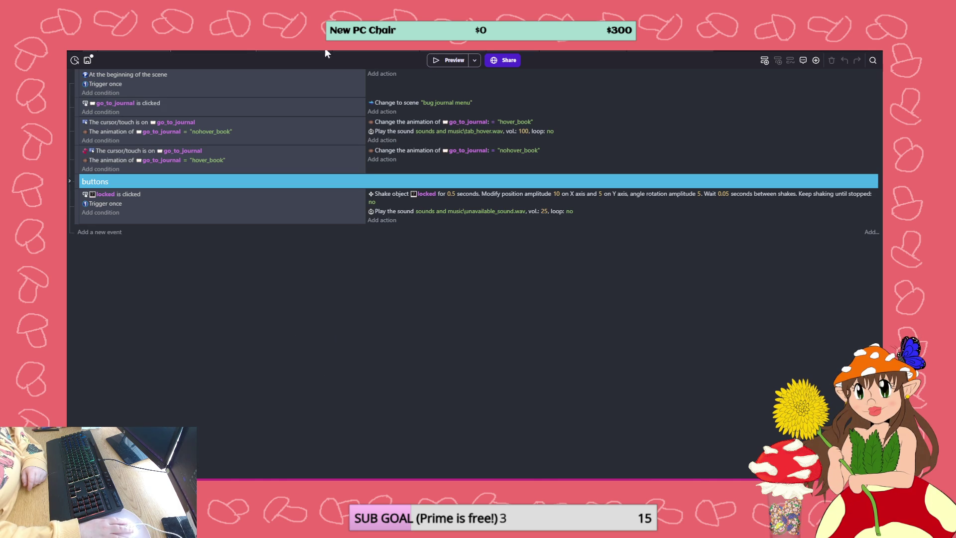
left_click(450, 59)
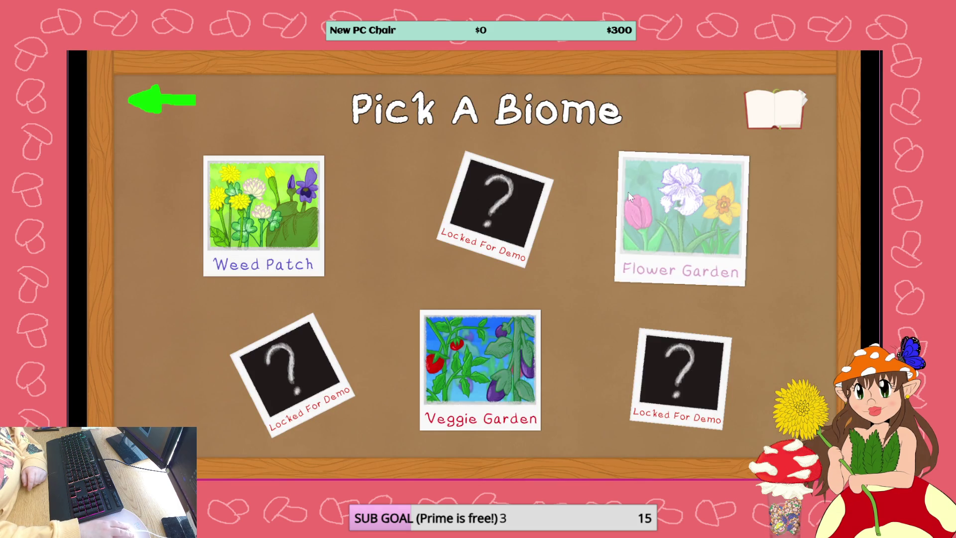
Enter the Flower Garden in the preview, catch the butterfly, then open and refresh the debugger
left_click(628, 192)
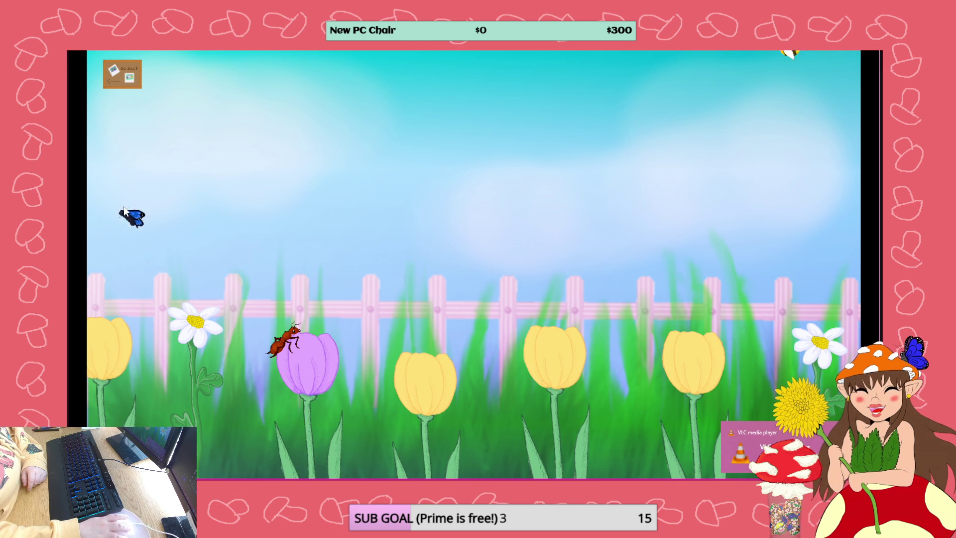
left_click(134, 214)
key("alt+Tab")
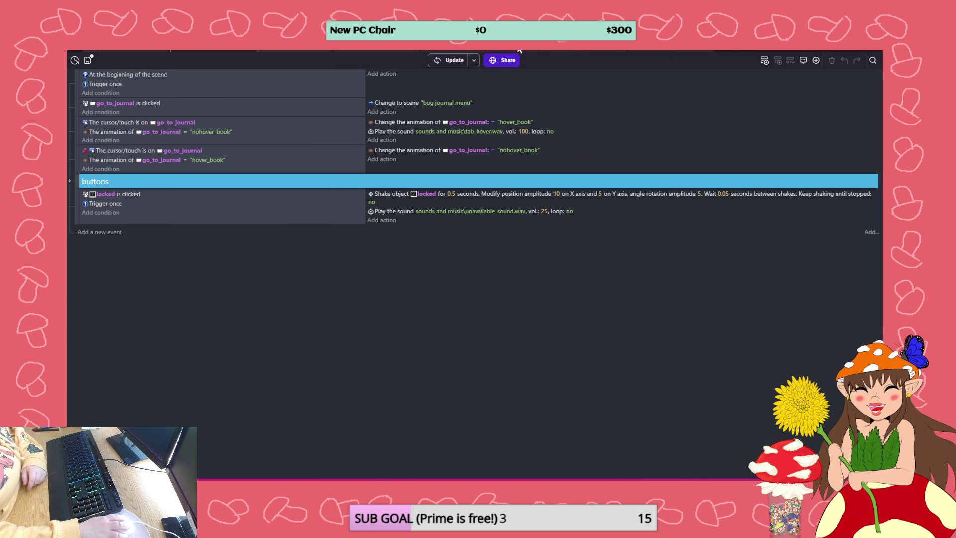
left_click(553, 52)
left_click(155, 108)
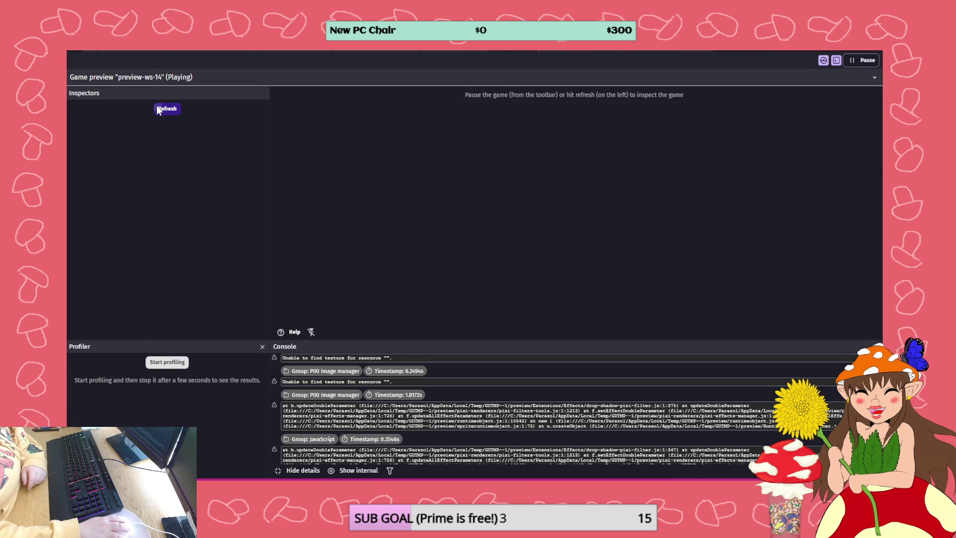
Browse the variables JSON to confirm Caught is false and Catch is 0, then return to caught toggle events
left_click(95, 128)
scroll(369, 164, "down", 3)
scroll(370, 168, "down", 2)
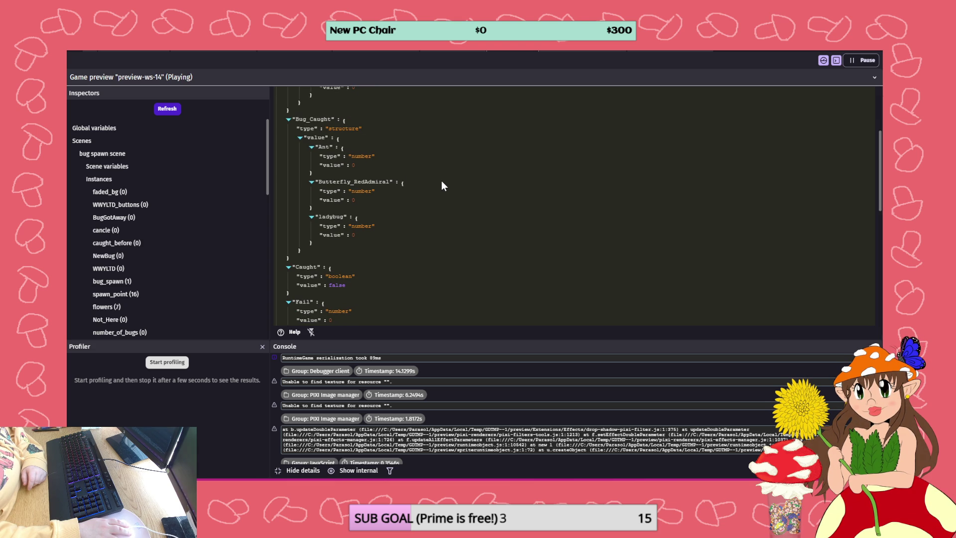
scroll(442, 181, "up", 5)
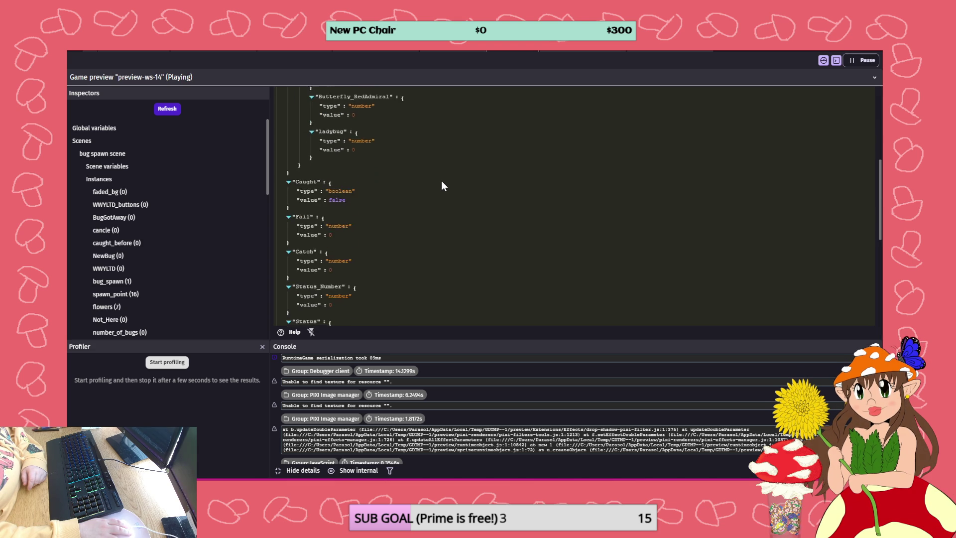
scroll(374, 178, "down", 7)
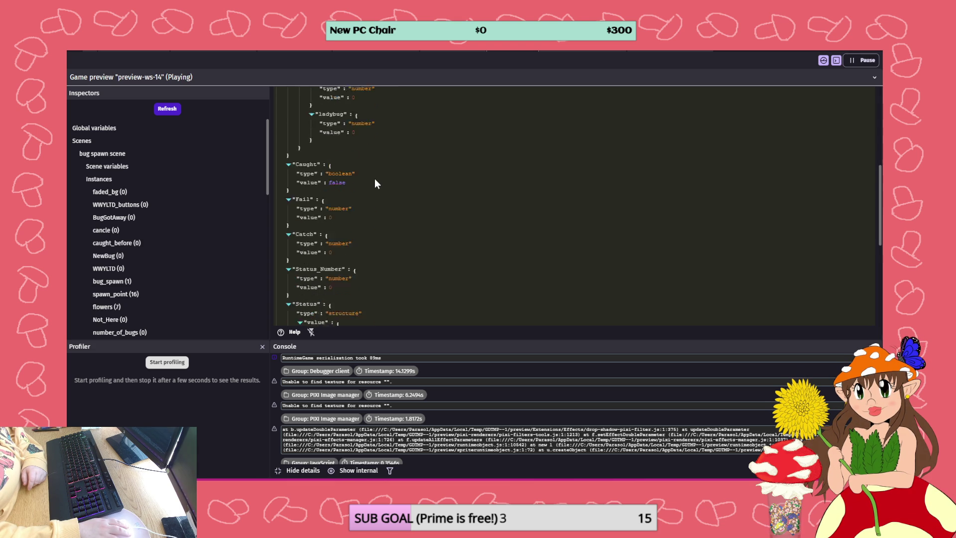
scroll(376, 184, "up", 7)
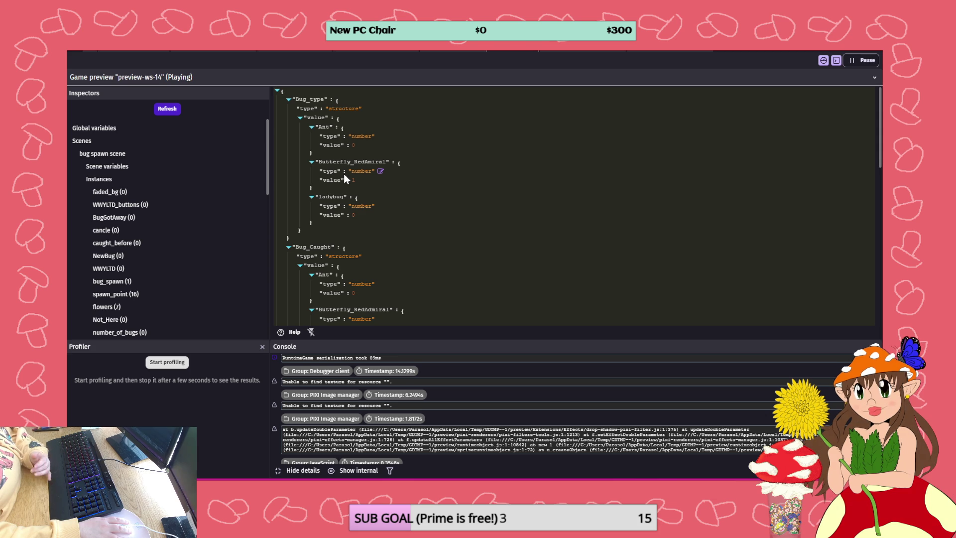
scroll(378, 187, "down", 4)
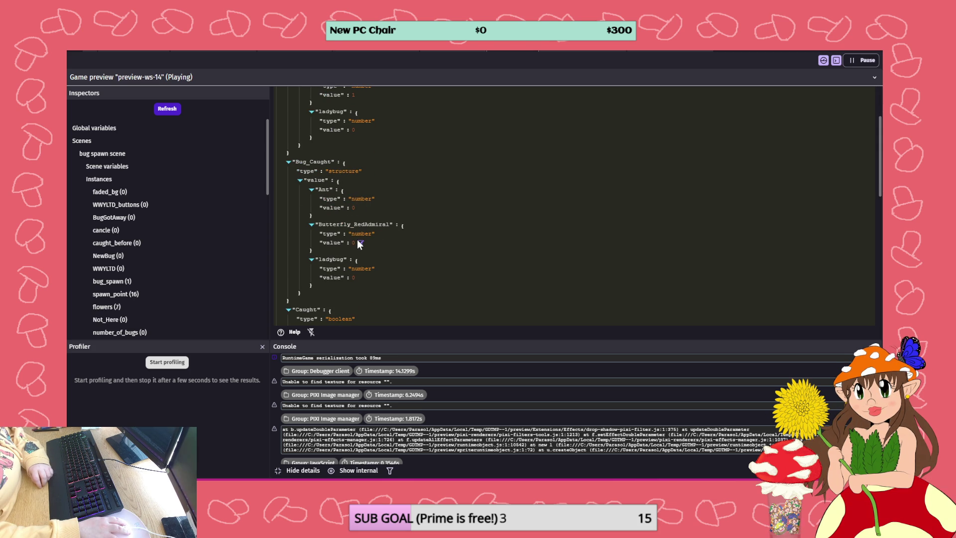
scroll(458, 189, "down", 4)
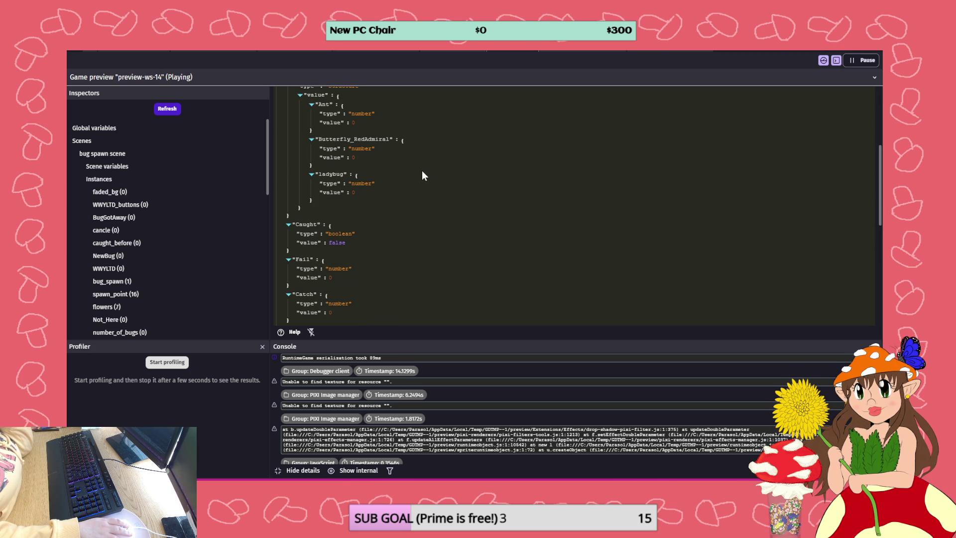
scroll(394, 196, "down", 2)
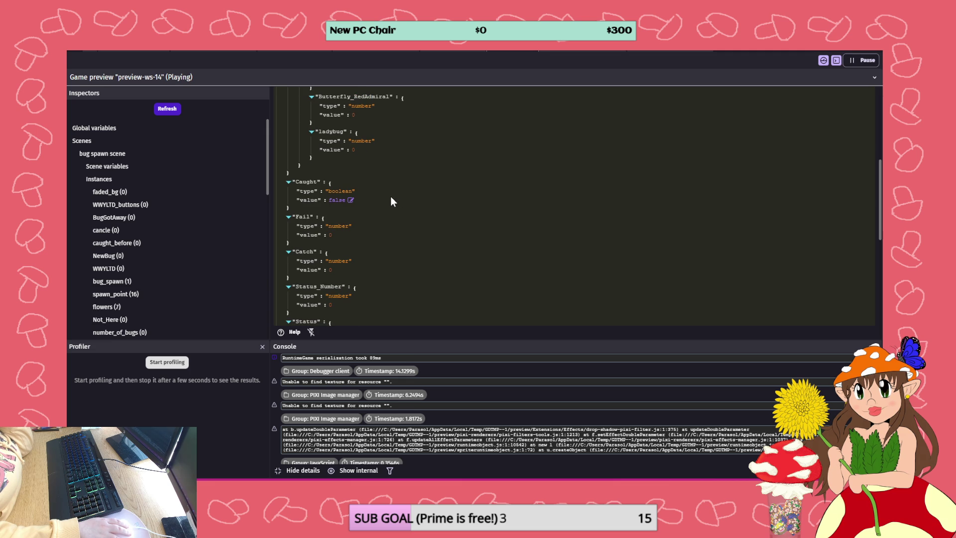
scroll(384, 189, "up", 4)
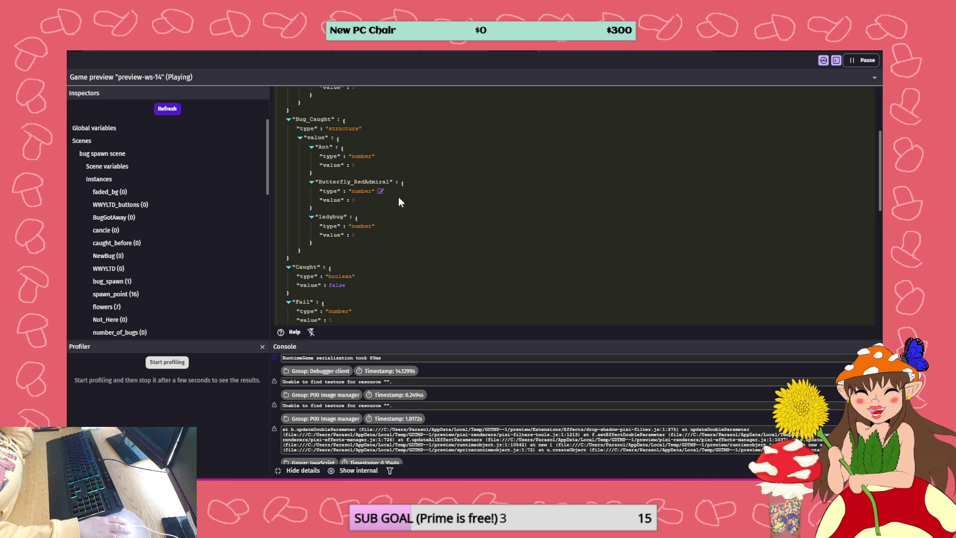
scroll(365, 222, "down", 3)
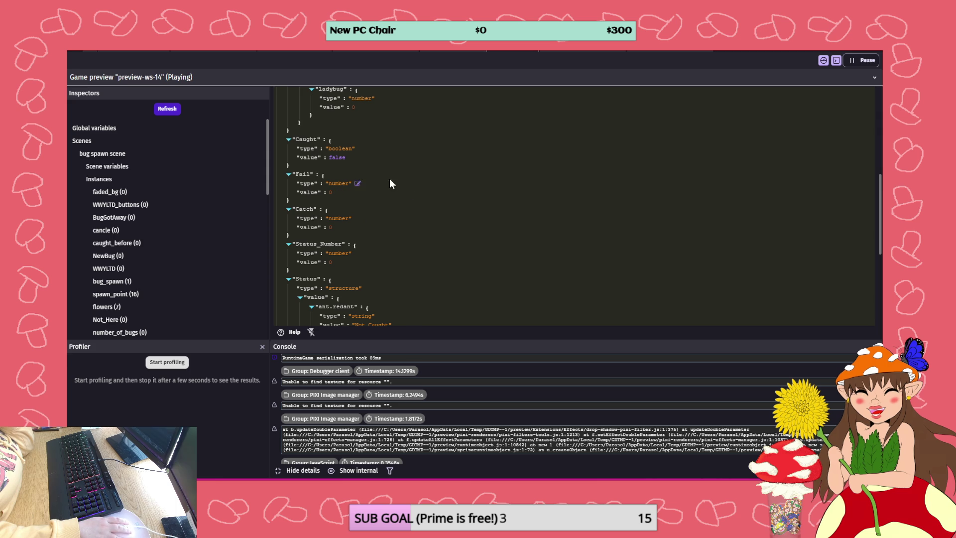
scroll(426, 165, "down", 1)
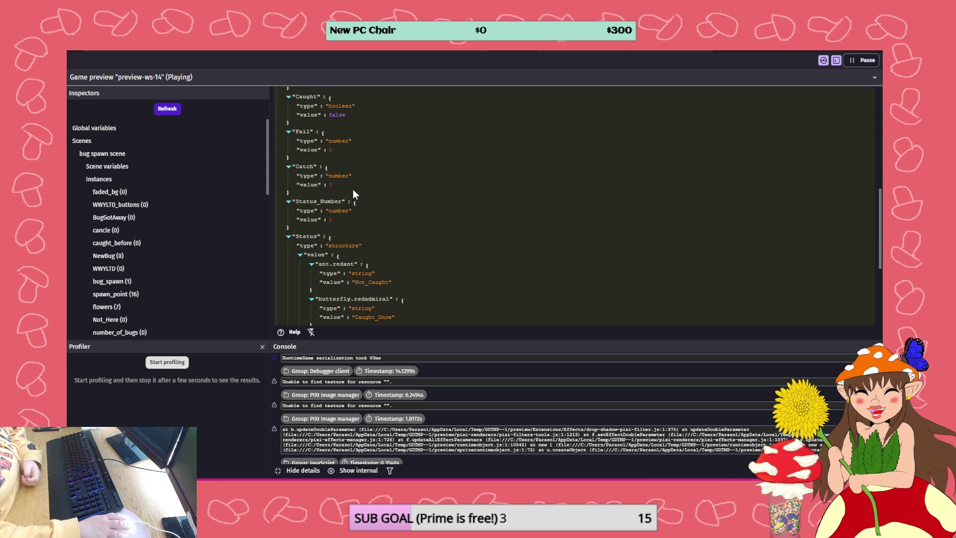
scroll(371, 199, "down", 1)
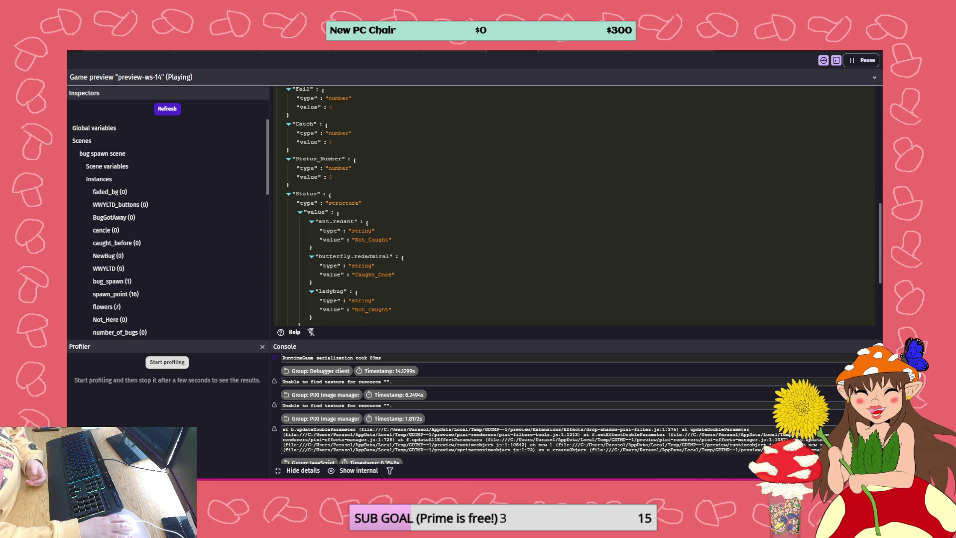
left_click(560, 50)
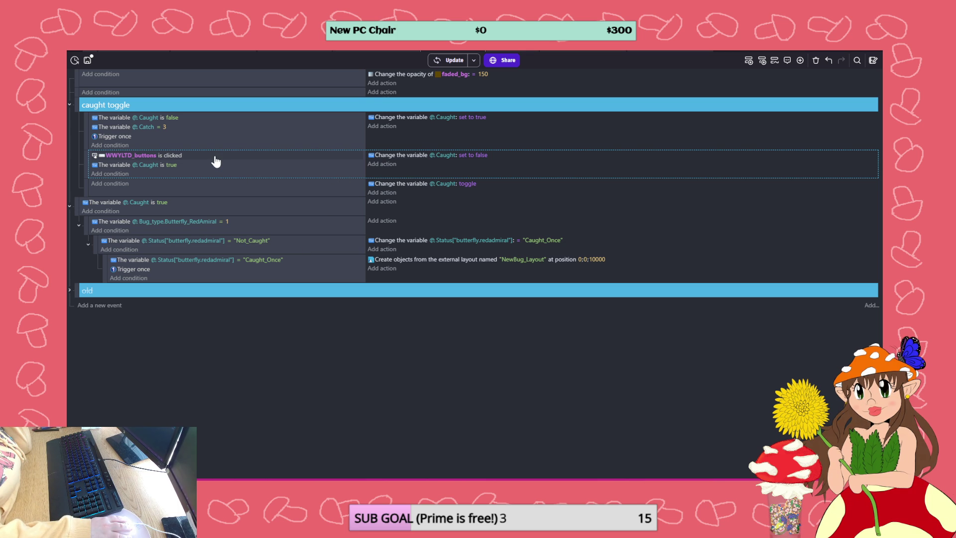
Look over the caught toggle events, selecting the Caught toggle event and its Caught is true condition
right_click(269, 172)
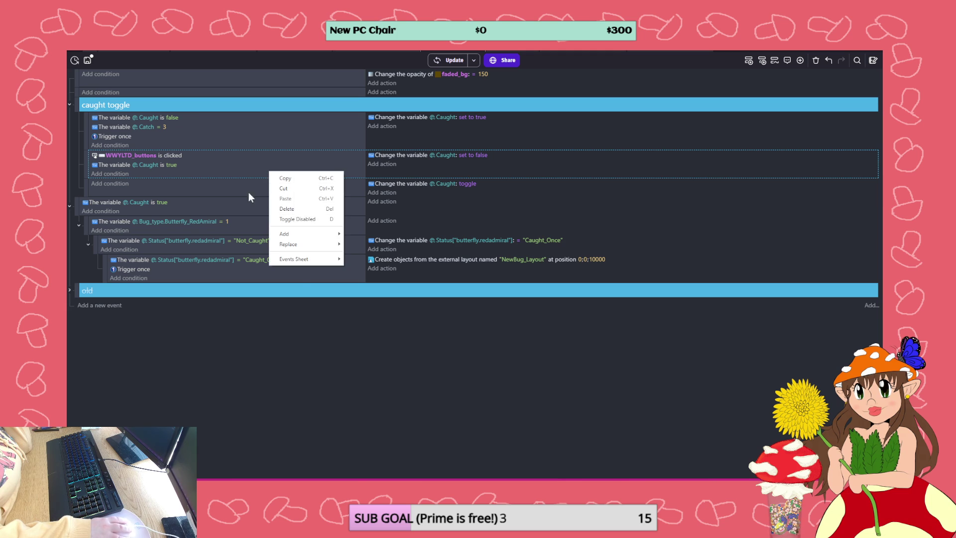
left_click(228, 186)
right_click(228, 186)
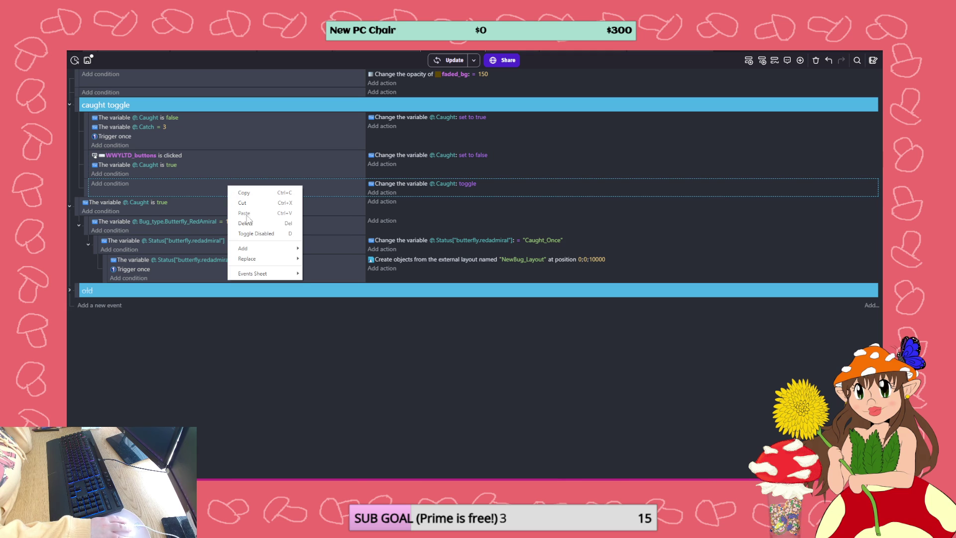
left_click(215, 162)
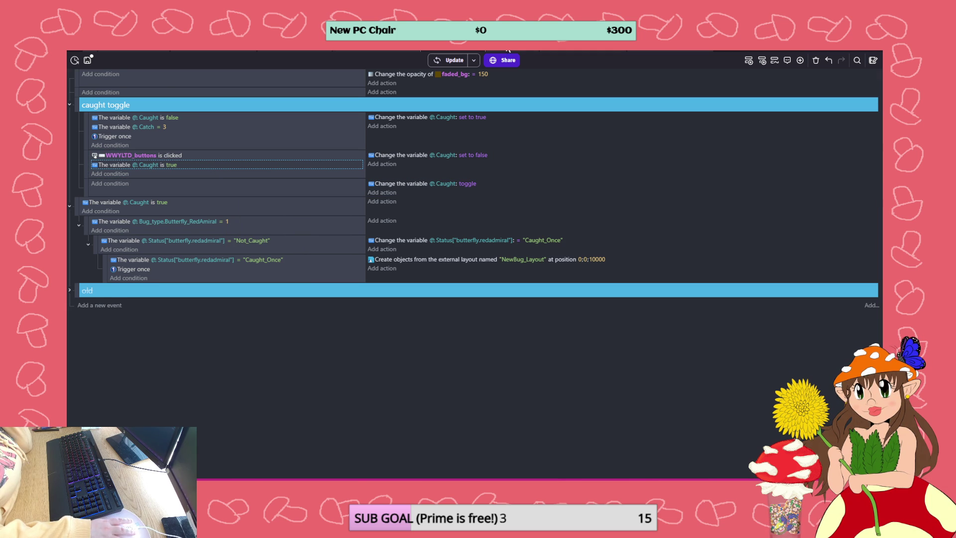
In the debugger, check the Caught value and the global variables, with Catch still 0
left_click(509, 48)
scroll(376, 241, "down", 3)
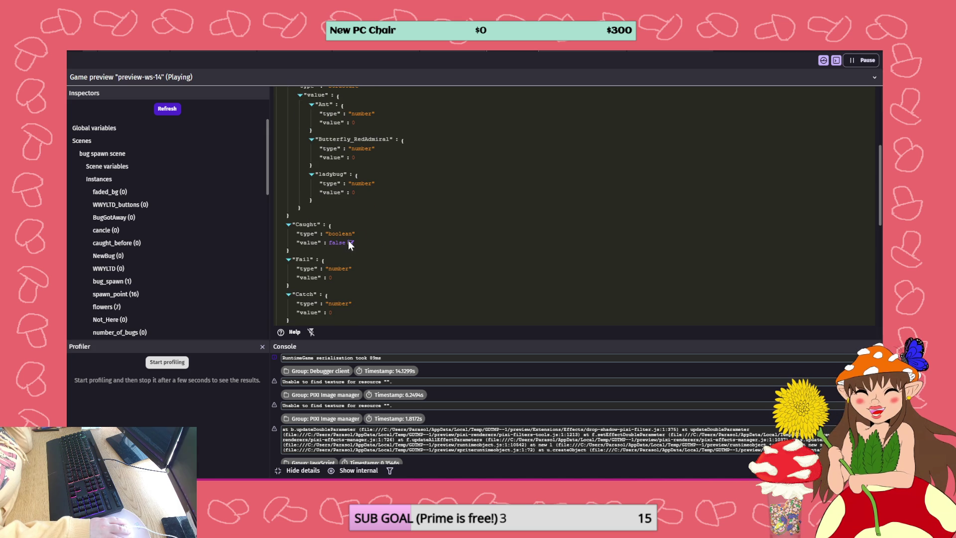
left_click(350, 242)
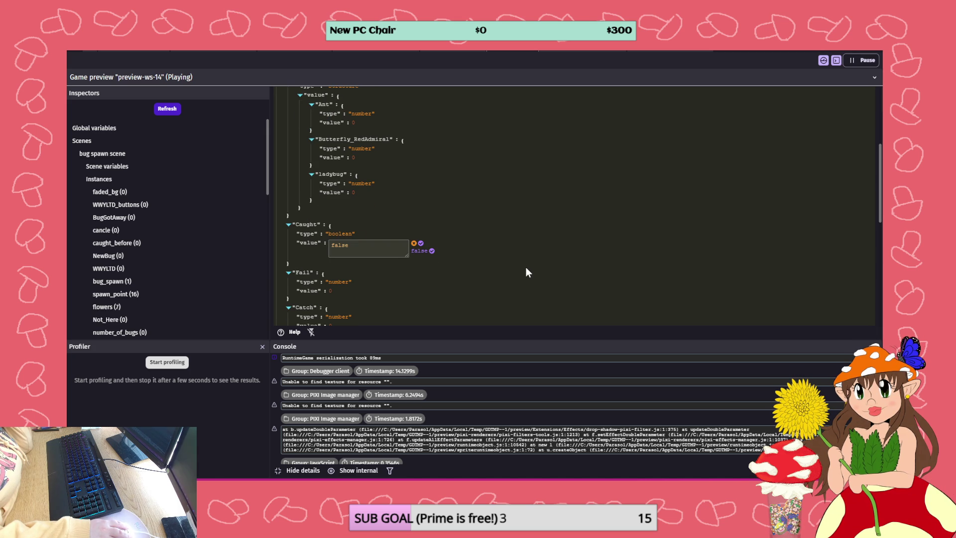
left_click(98, 141)
left_click(107, 128)
scroll(428, 181, "down", 5)
scroll(429, 186, "up", 5)
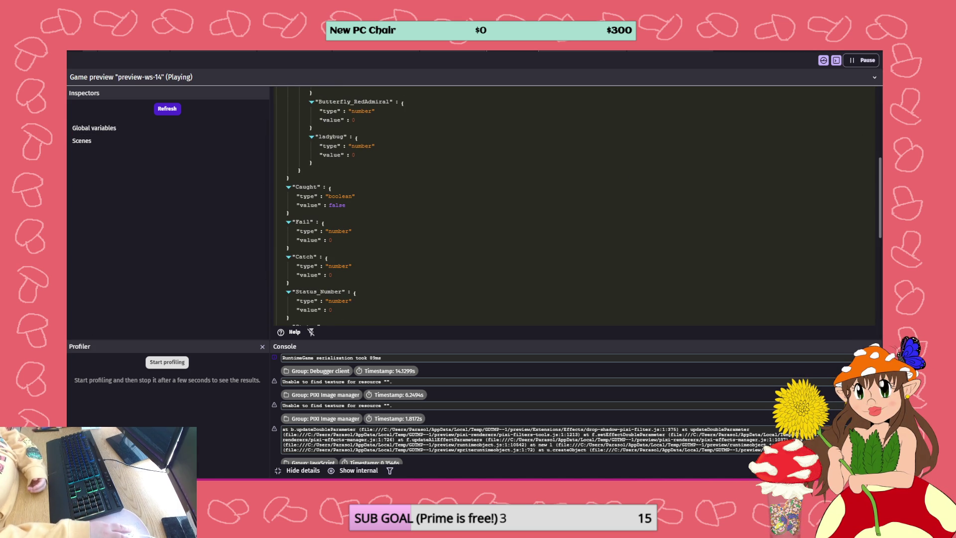
Revisit the caught toggle group's options, then return to the debugger
left_click(441, 50)
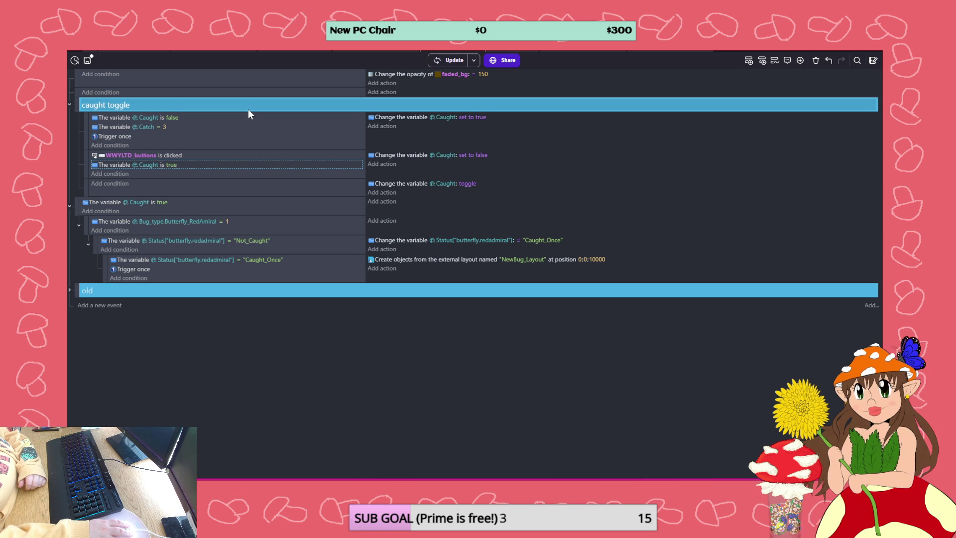
right_click(249, 110)
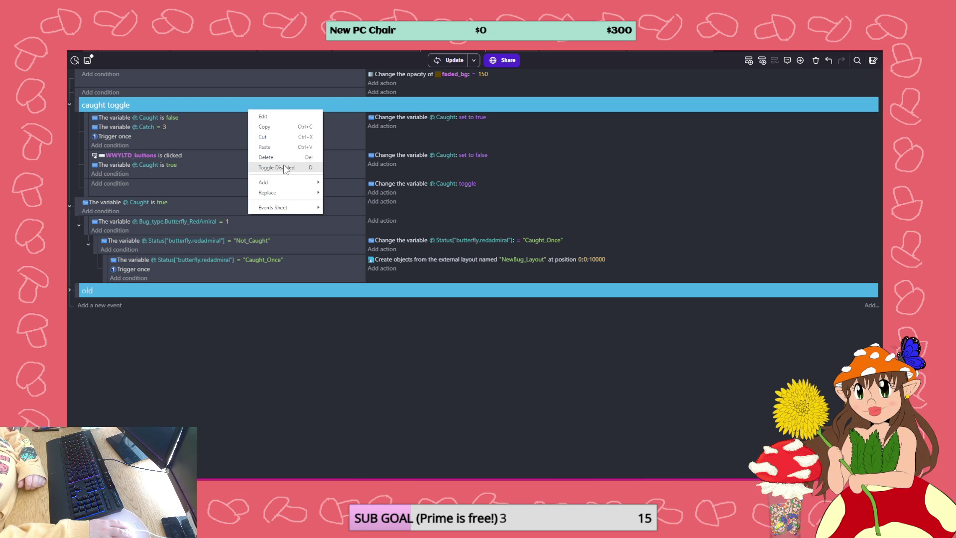
left_click(379, 50)
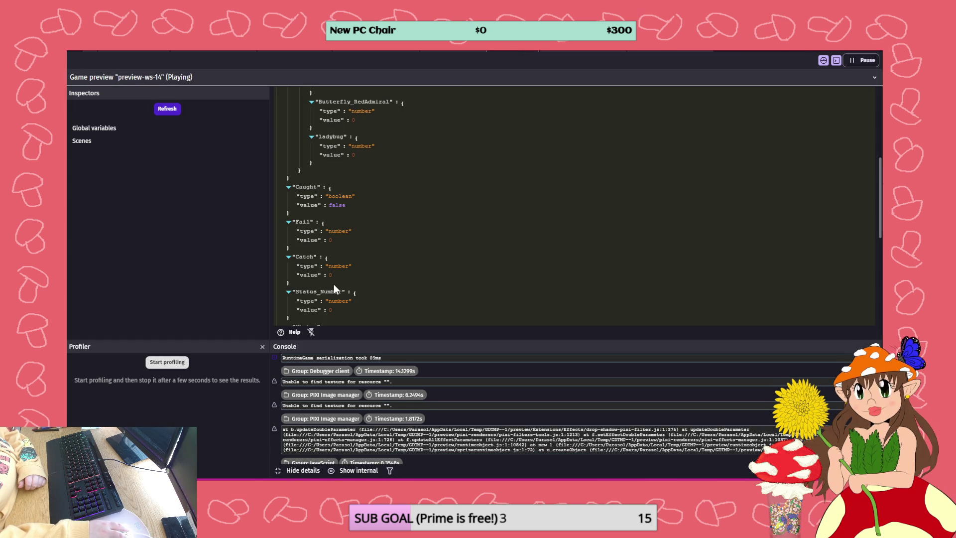
Enlarge the game preview, return to the previous biome and try catching the ant
left_click_drag(882, 90, 736, 92)
double_click(710, 87)
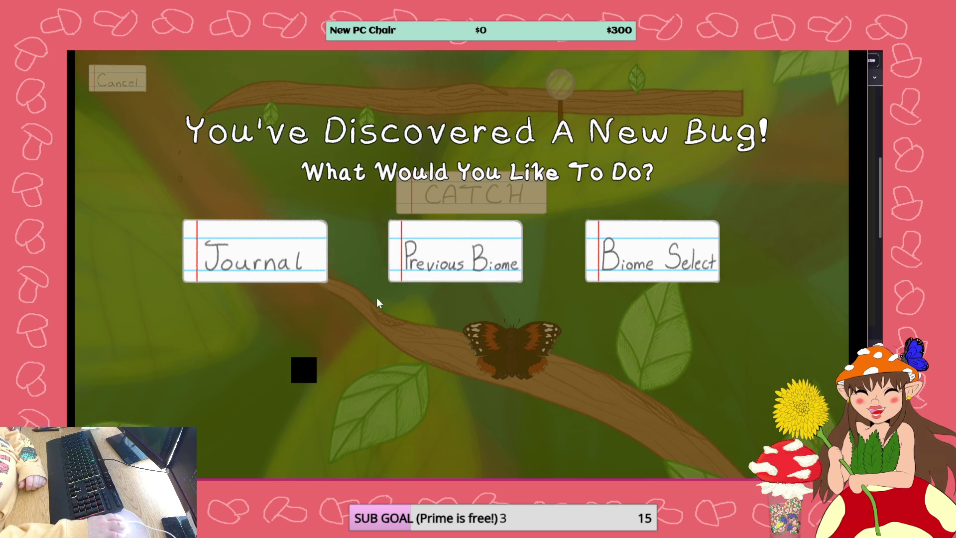
left_click(436, 258)
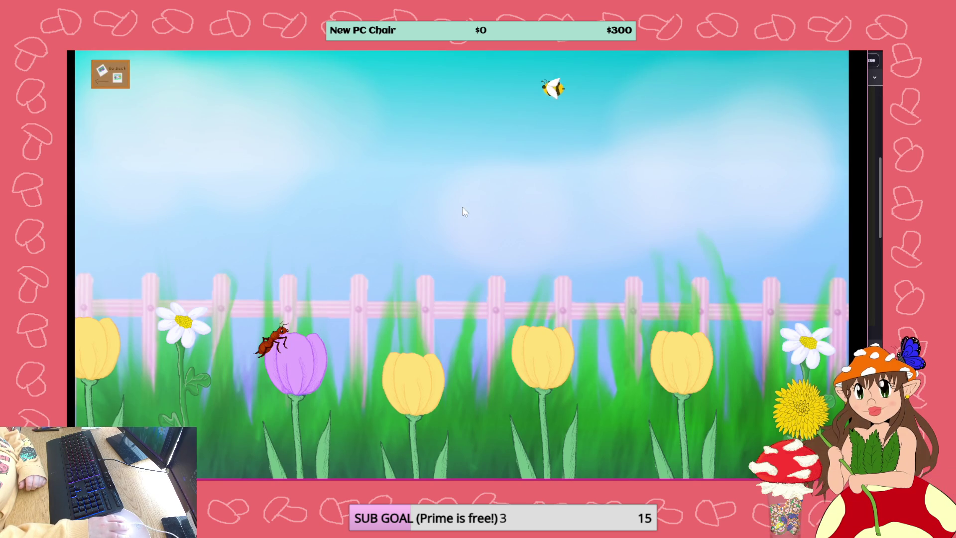
left_click(275, 339)
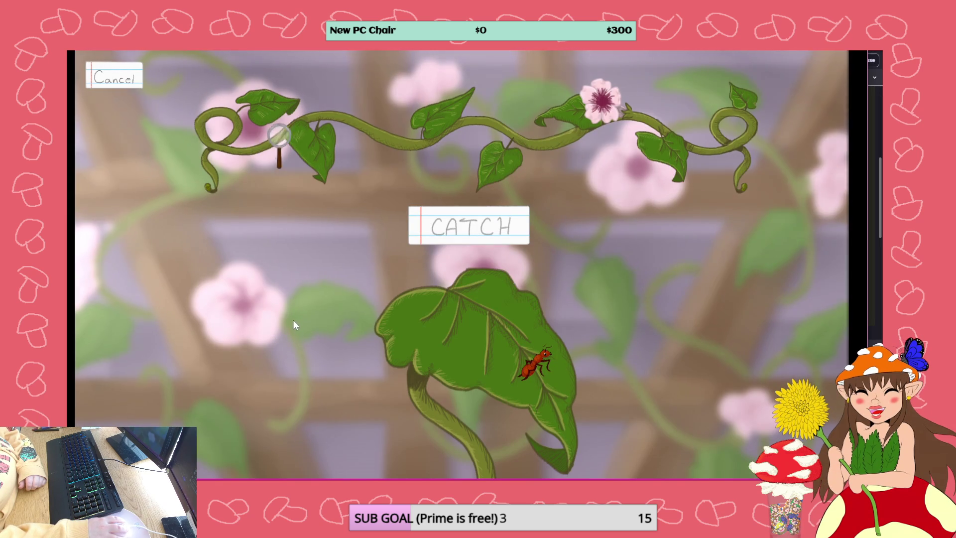
left_click(484, 224)
left_click(123, 74)
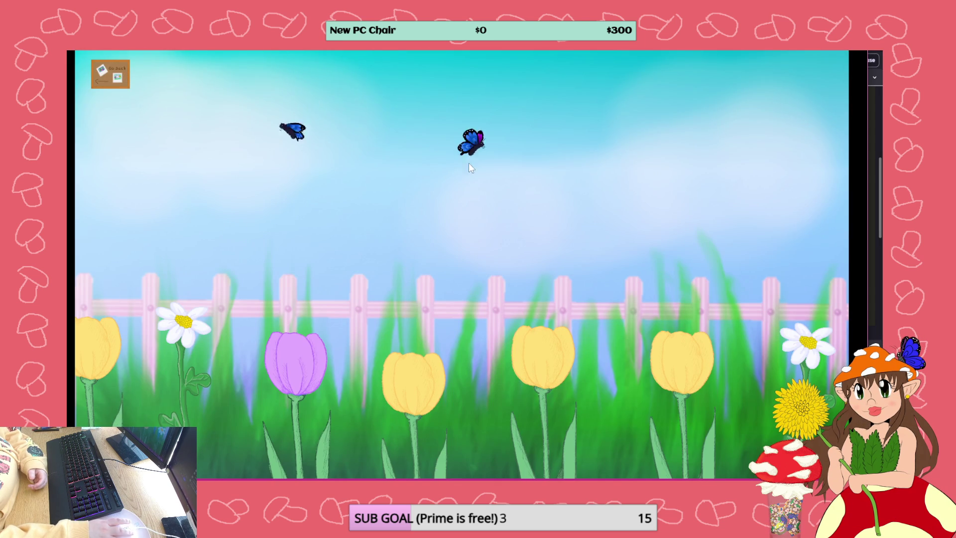
Attempt catching two butterflies, then close the preview and return to the scene editor
left_click(467, 151)
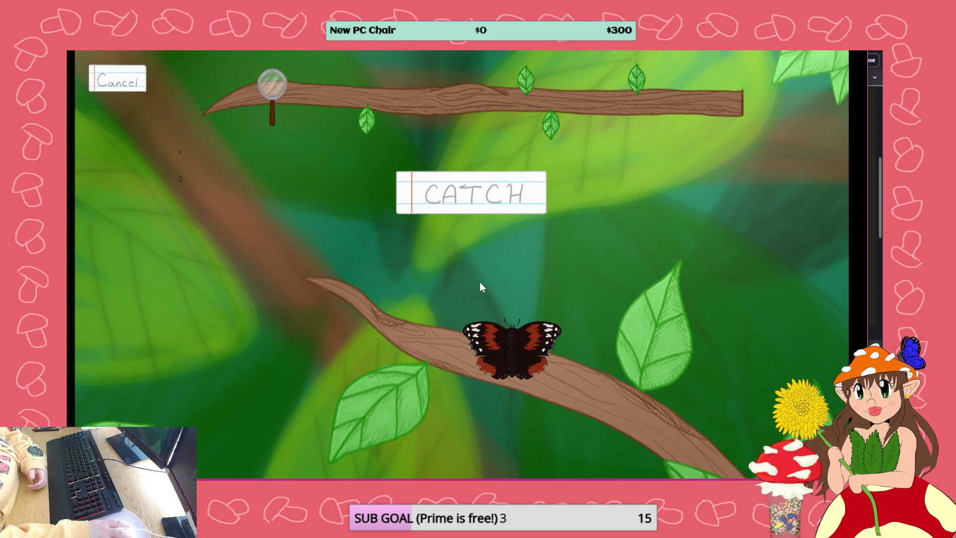
left_click(479, 205)
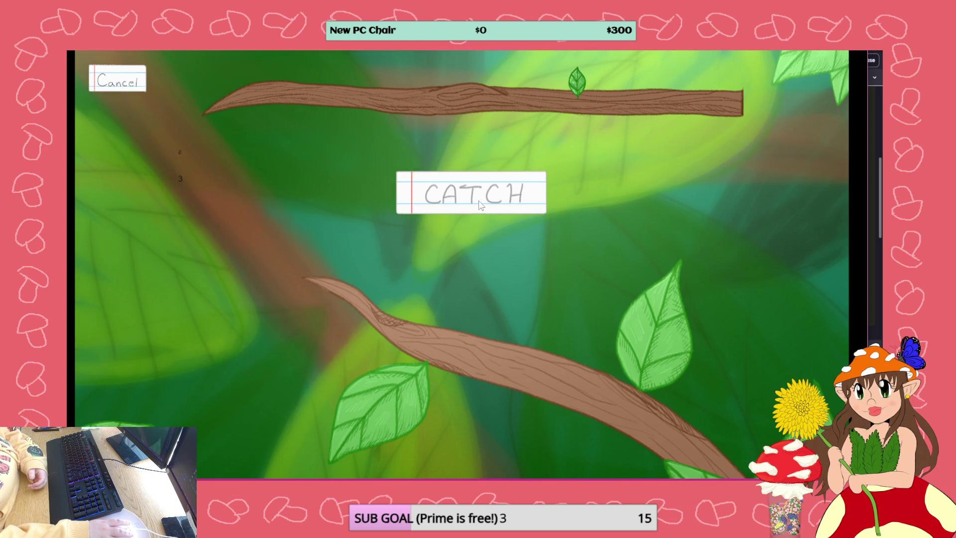
left_click(133, 88)
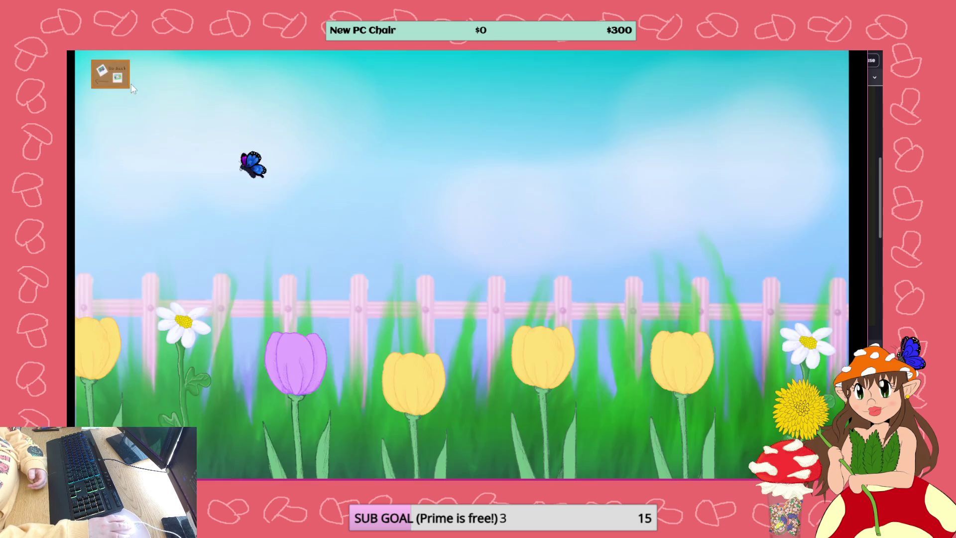
left_click(294, 269)
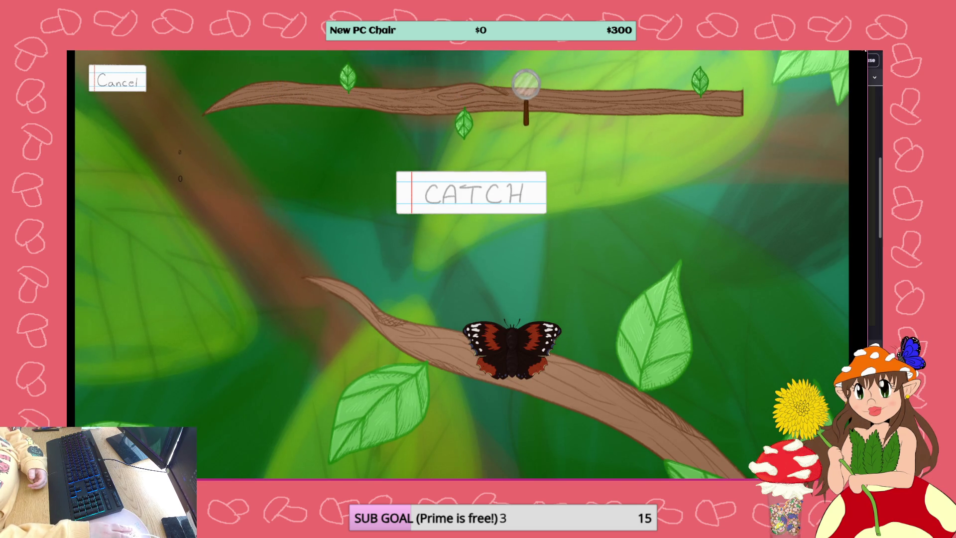
key("alt+F4")
left_click(396, 52)
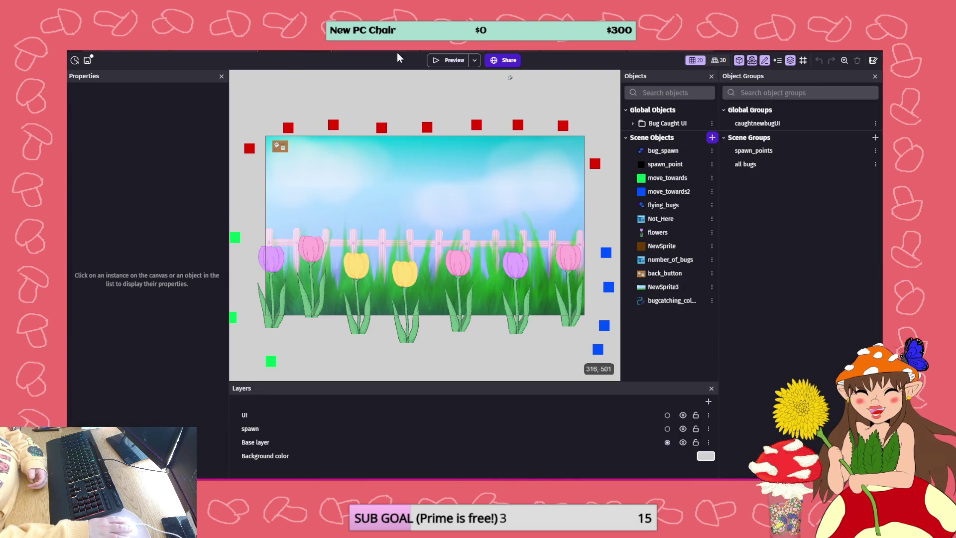
Relaunch the preview, catch the butterfly to reach the discovery screen, then reopen a butterfly catch
left_click(448, 60)
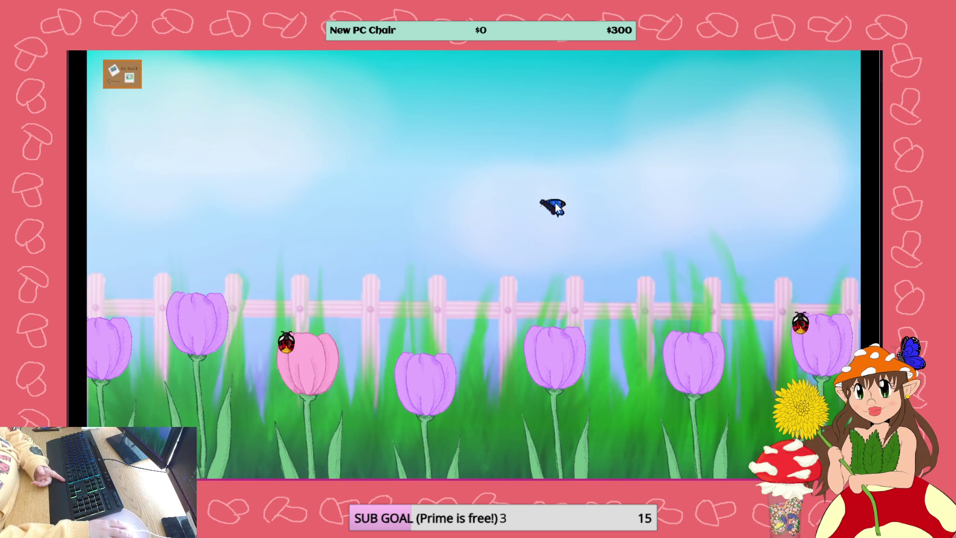
left_click(511, 233)
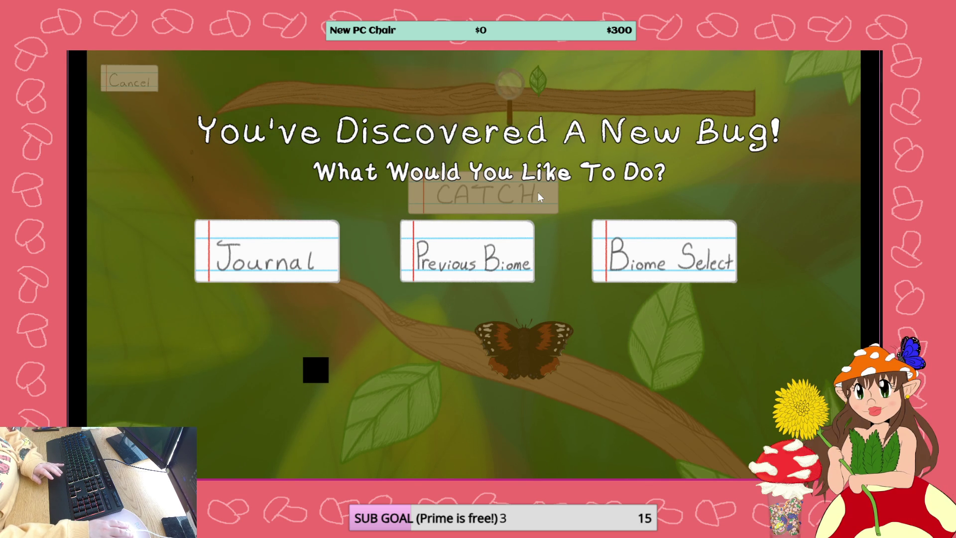
left_click(482, 257)
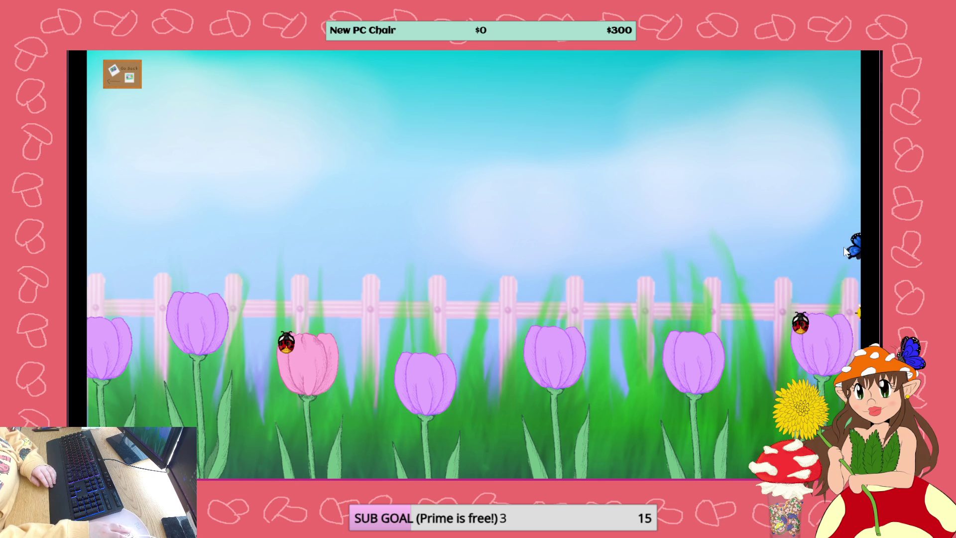
left_click(844, 246)
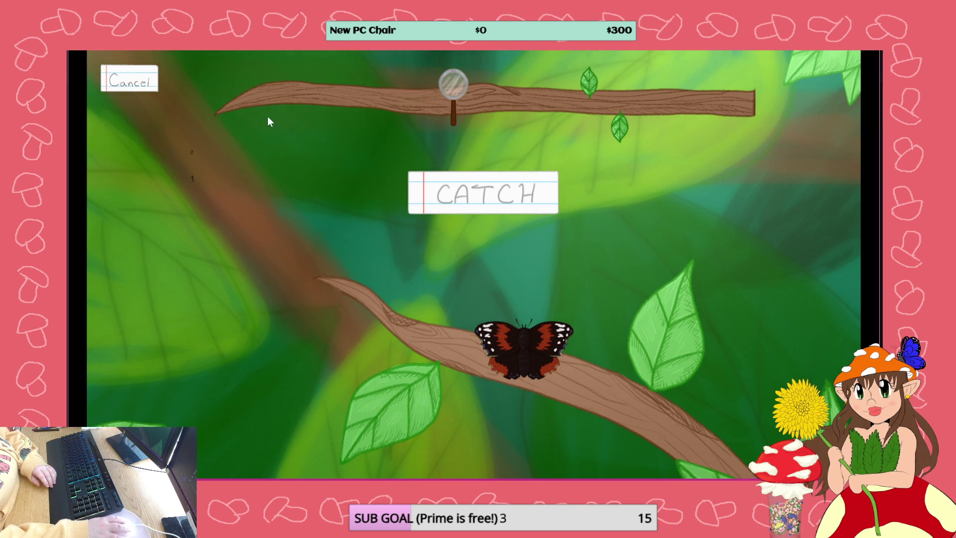
mouse_move(327, 52)
left_mouse_down()
mouse_move(881, 127)
mouse_move(955, 127)
left_mouse_up()
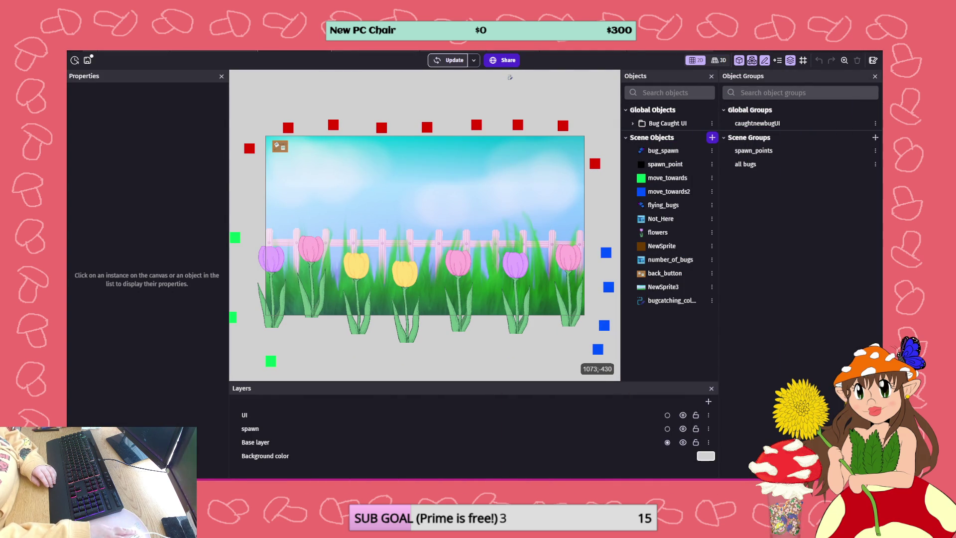
Refresh the debugger's global variables to see the red admiral Caught_Once, ant and ladybug Not_Caught
left_click(471, 49)
left_click(167, 108)
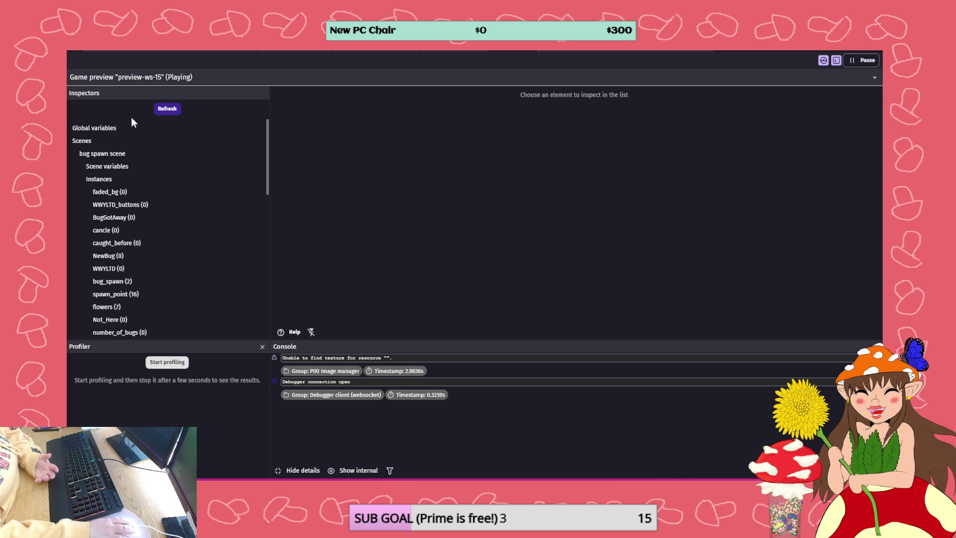
left_click(97, 128)
scroll(350, 163, "down", 10)
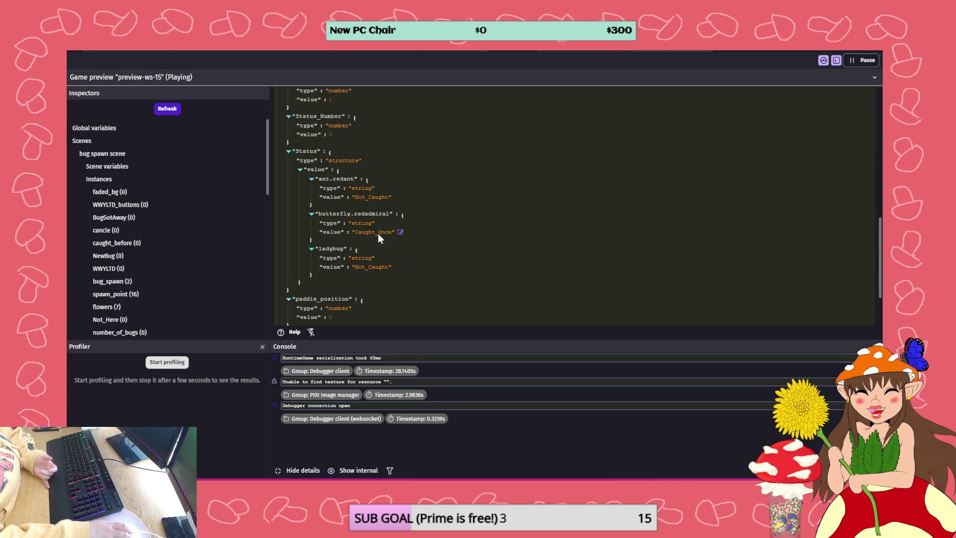
scroll(378, 234, "up", 5)
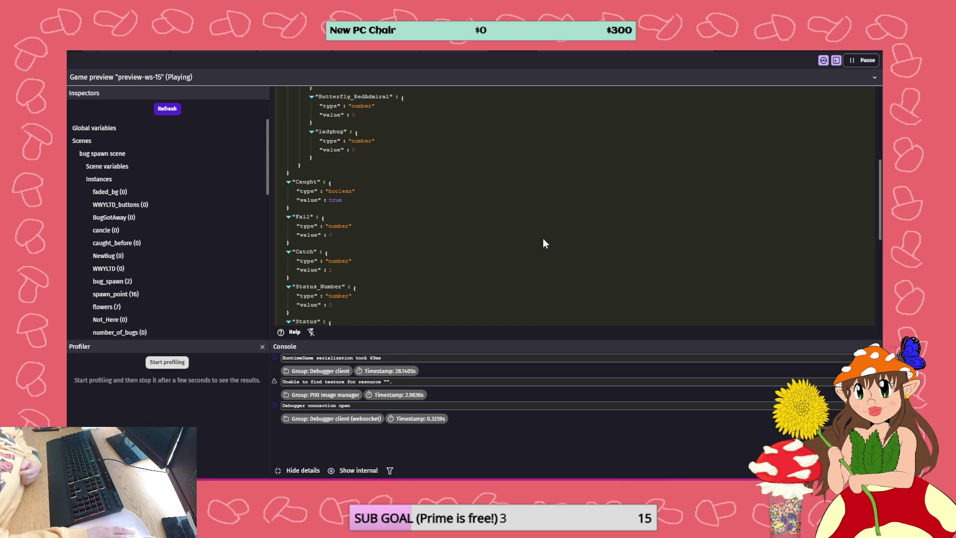
Put the Catch = 3 condition above Caught is false in the first caught toggle event
left_click(461, 50)
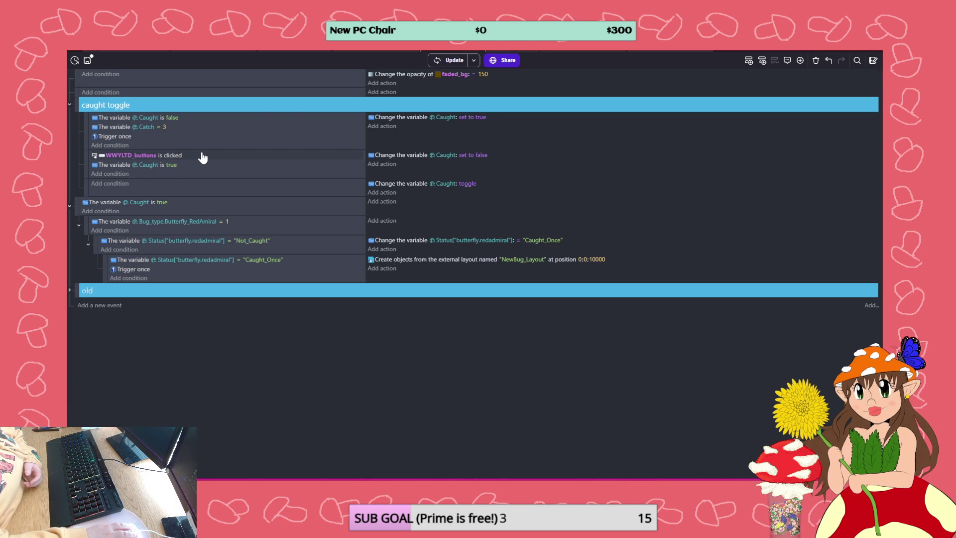
left_click_drag(112, 126, 113, 115)
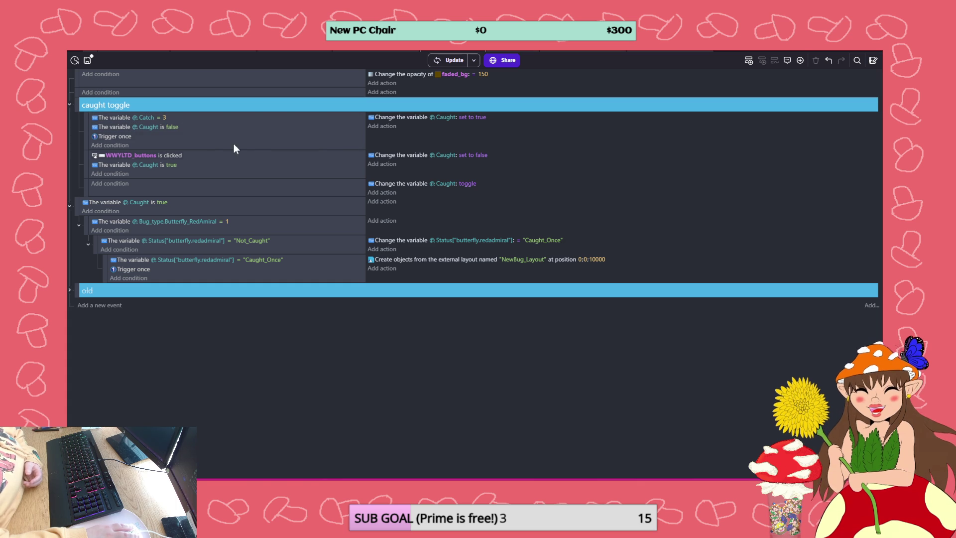
left_click(87, 60)
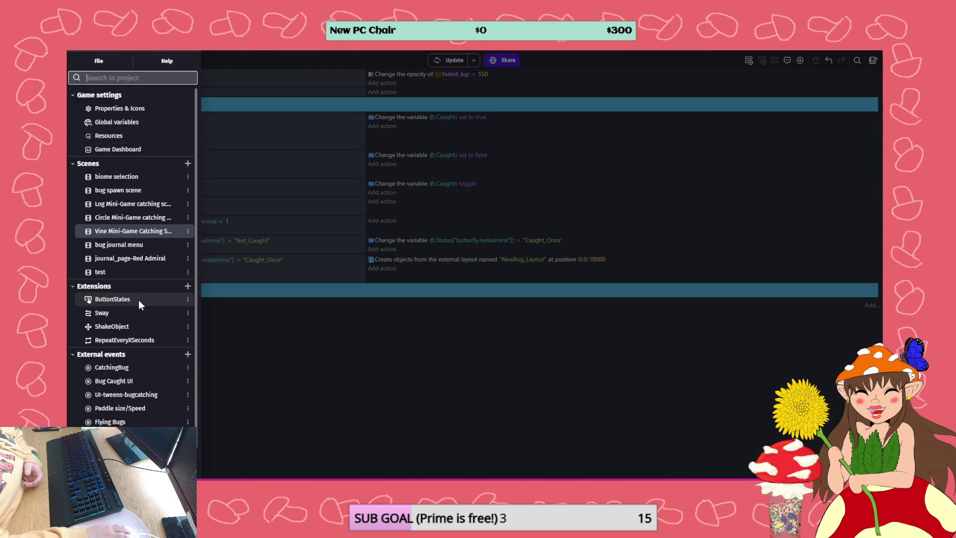
In the test scene's events, disable the WWYLTD_buttons and cancle click events
left_click(110, 271)
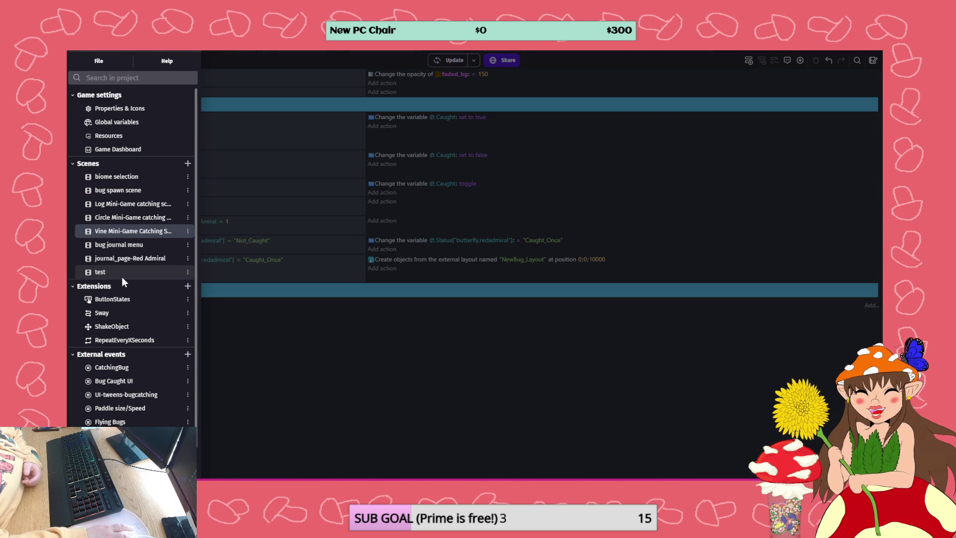
left_click(473, 349)
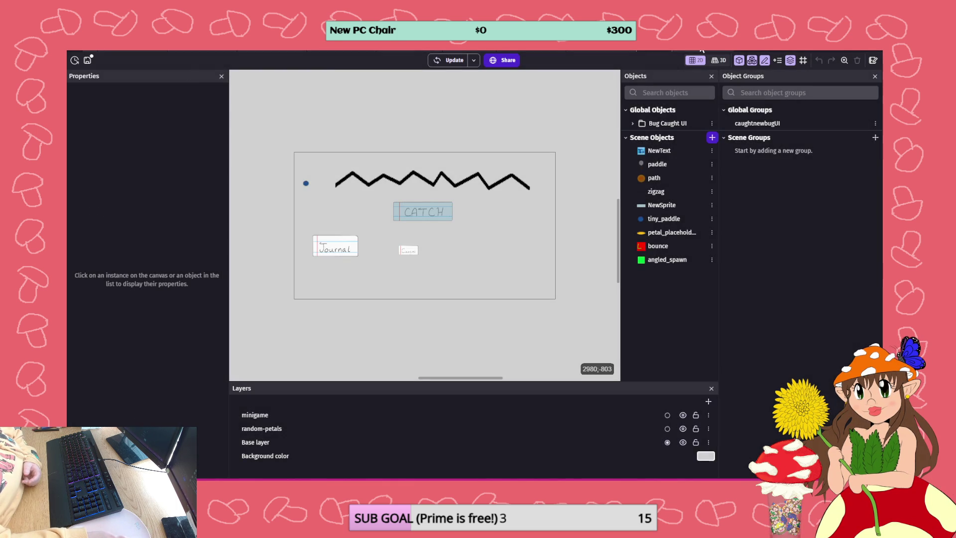
key("ctrl+Tab")
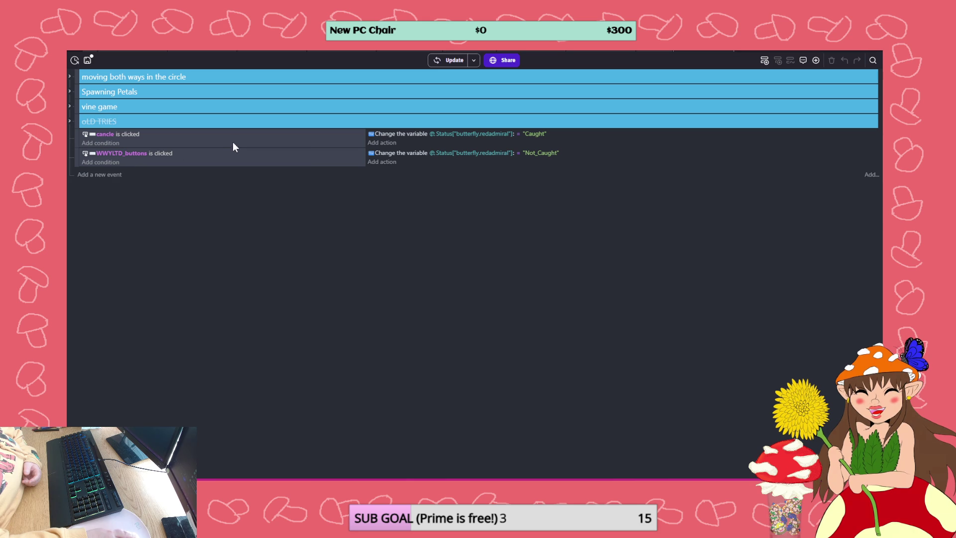
right_click(236, 143)
left_click(213, 159)
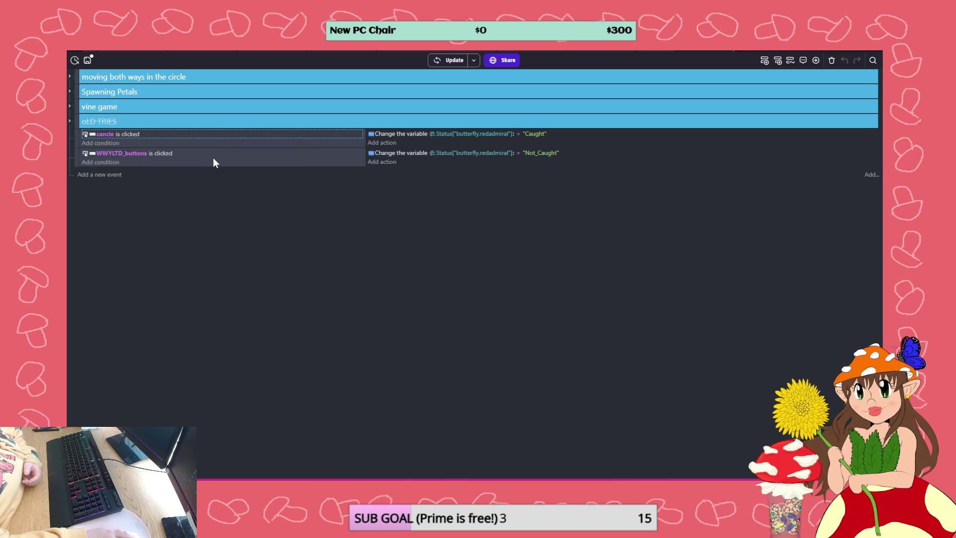
right_click(213, 158)
left_click(250, 140, "ctrl")
right_click(249, 140)
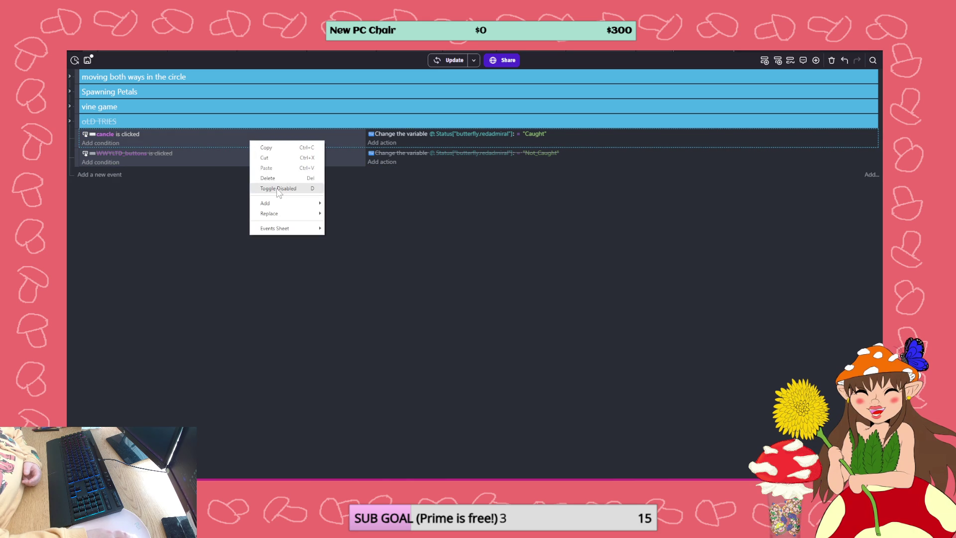
left_click(264, 187)
Add a new event with the Any key pressed condition
left_click(114, 176)
left_click(117, 173)
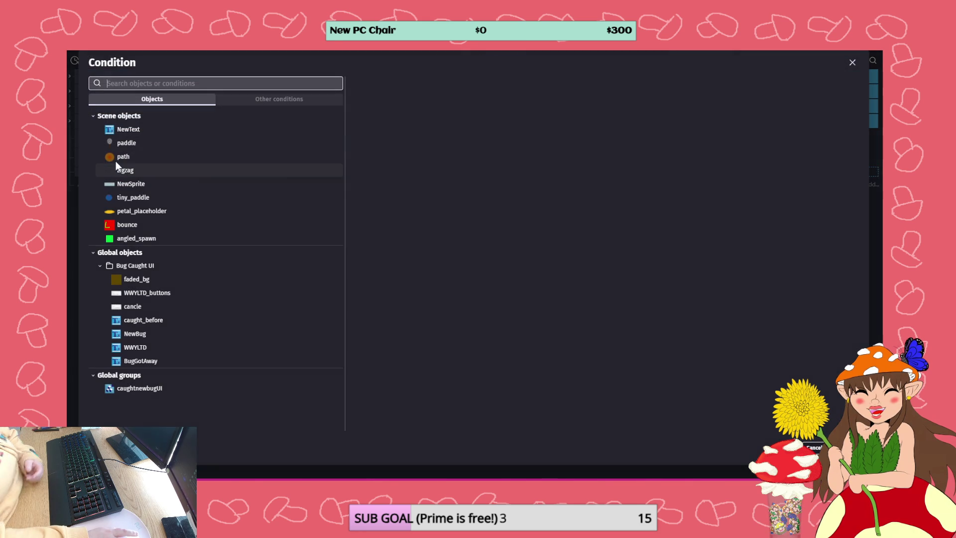
left_click(283, 100)
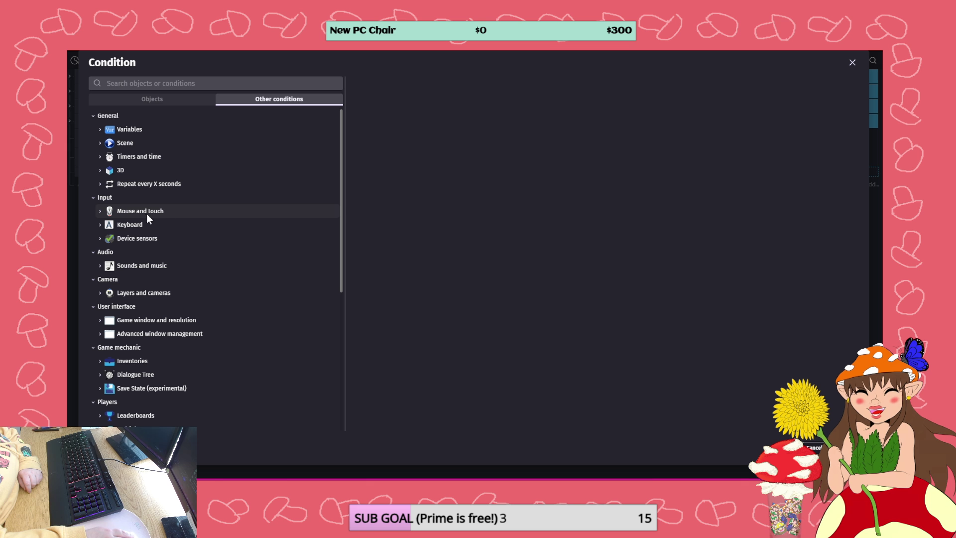
left_click(138, 225)
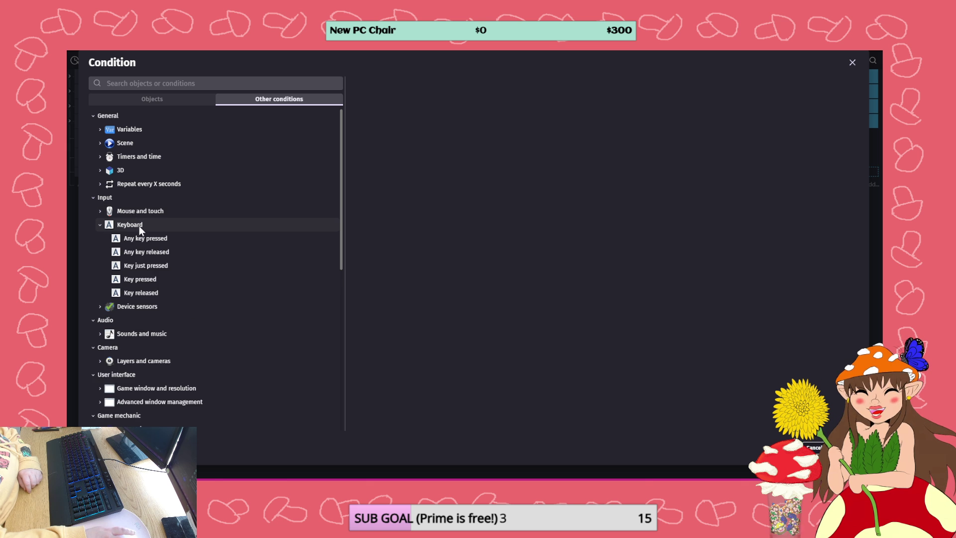
left_click(141, 238)
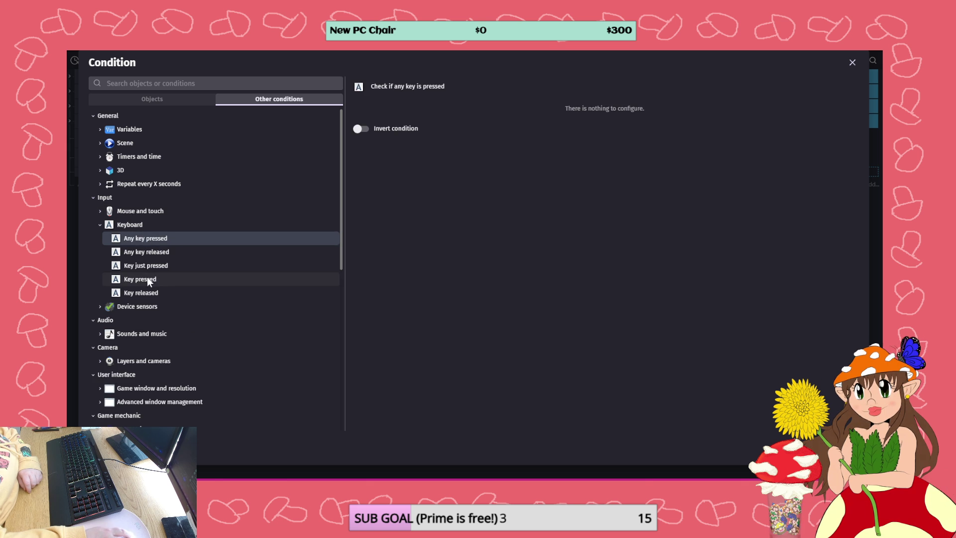
left_click(841, 448)
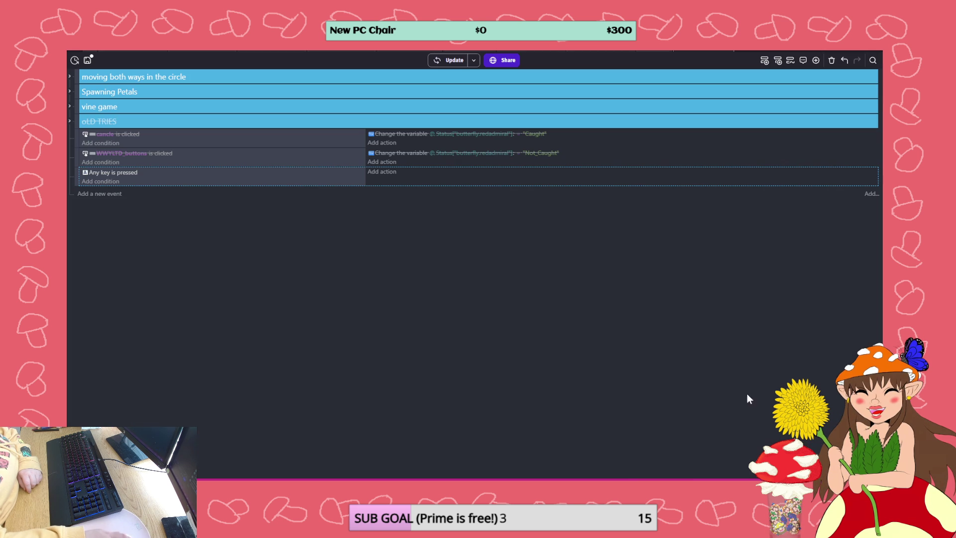
Give the key event an action that adds 1 to the Catch variable
left_click(385, 173)
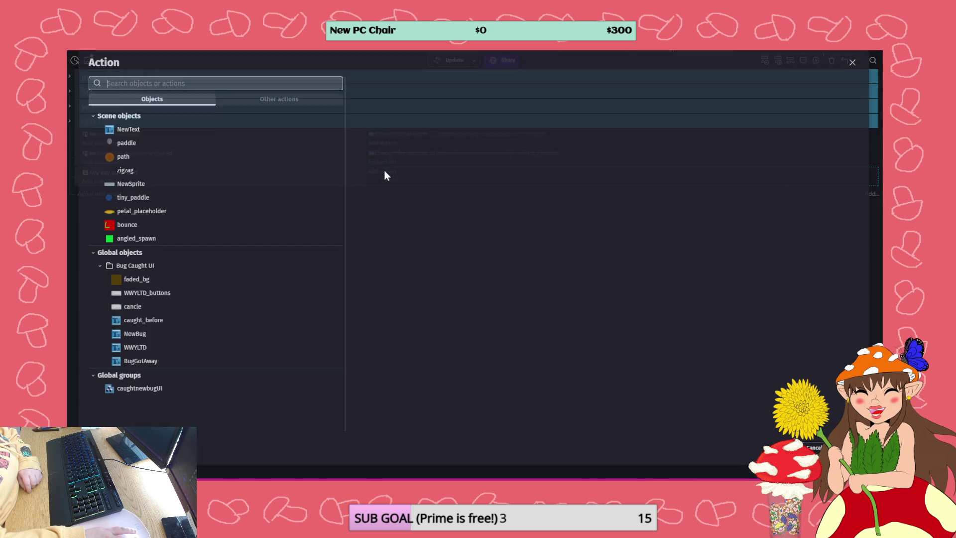
left_click(273, 100)
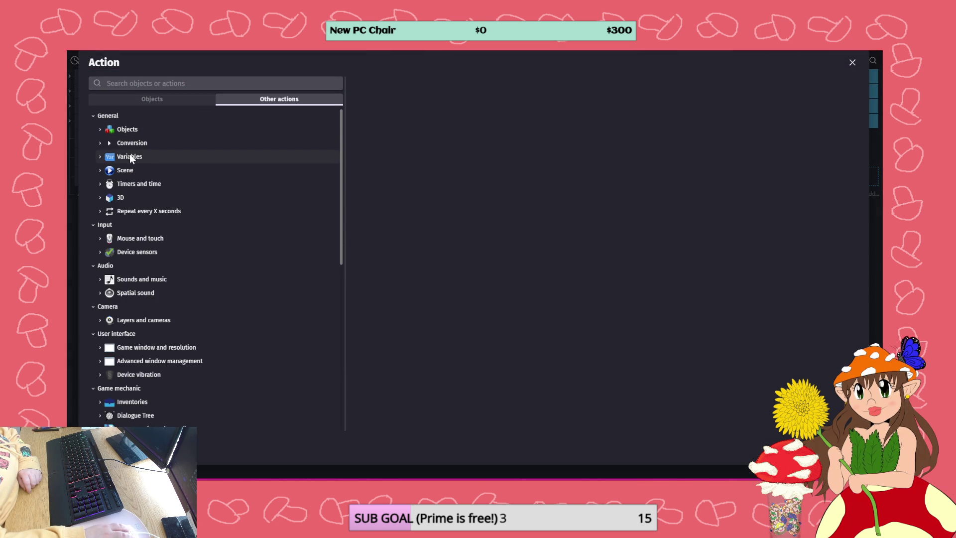
left_click(129, 156)
left_click(163, 184)
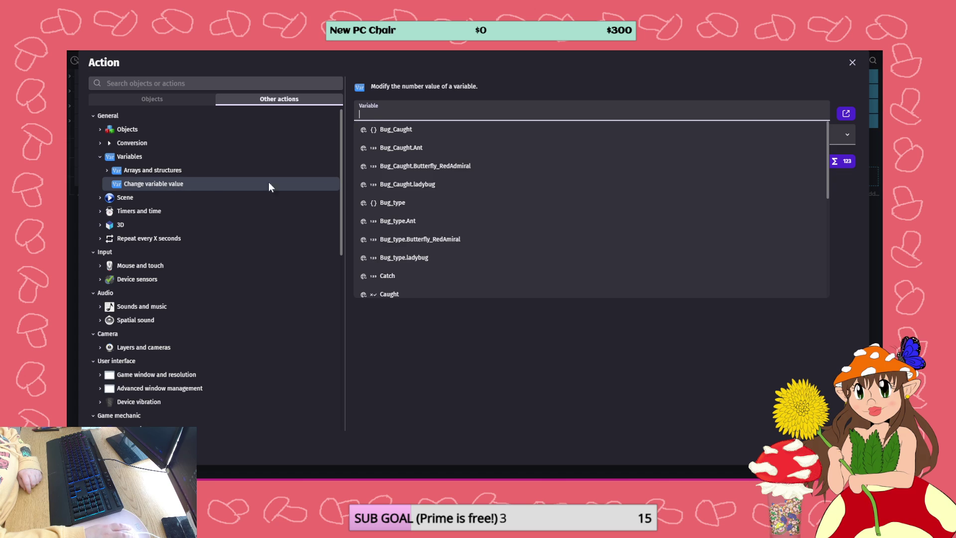
scroll(411, 205, "down", 1)
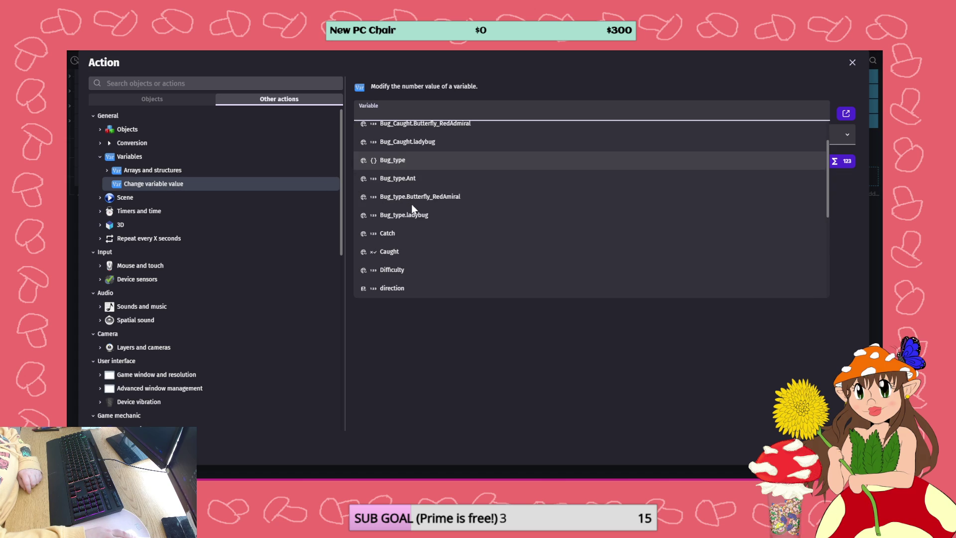
left_click(413, 232)
left_click(393, 137)
key("Return")
type("1")
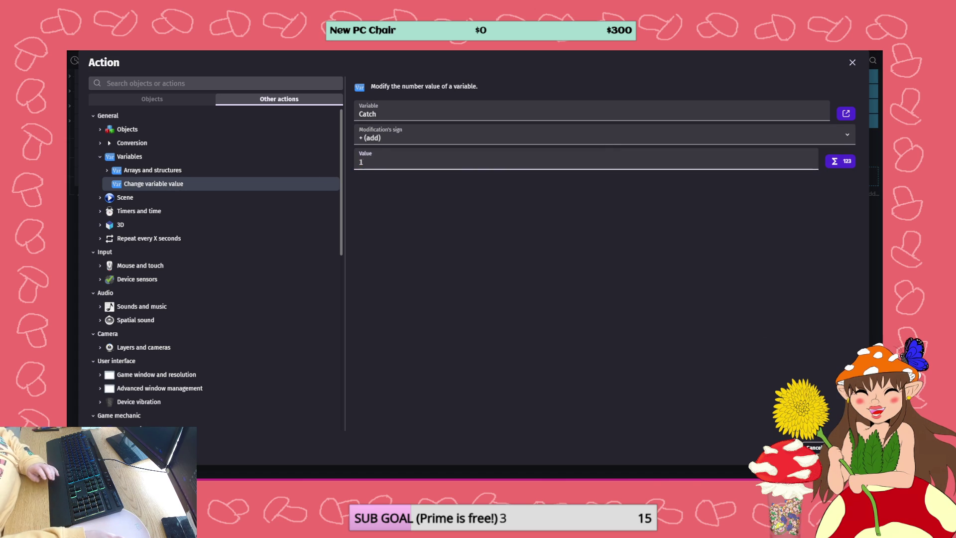
left_click(846, 447)
Add a Trigger once while true condition to the key event, then close the preview
left_click(116, 180)
left_click(222, 102)
scroll(177, 265, "down", 5)
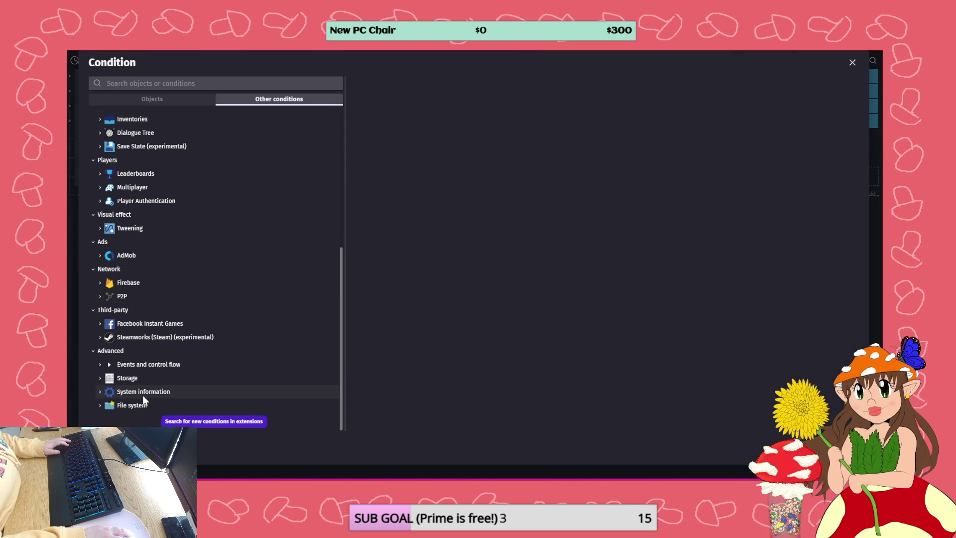
left_click(145, 364)
scroll(160, 385, "down", 2)
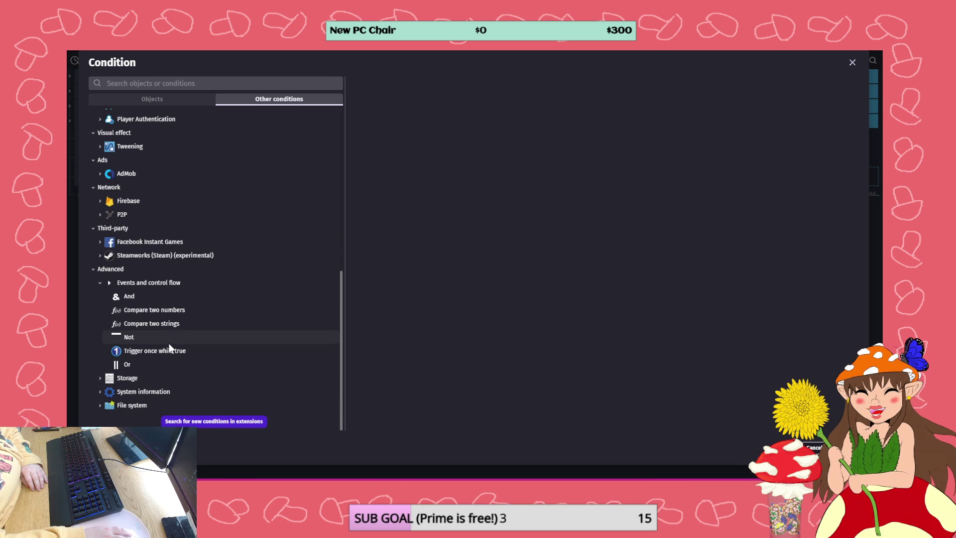
left_click(169, 349)
left_click(848, 447)
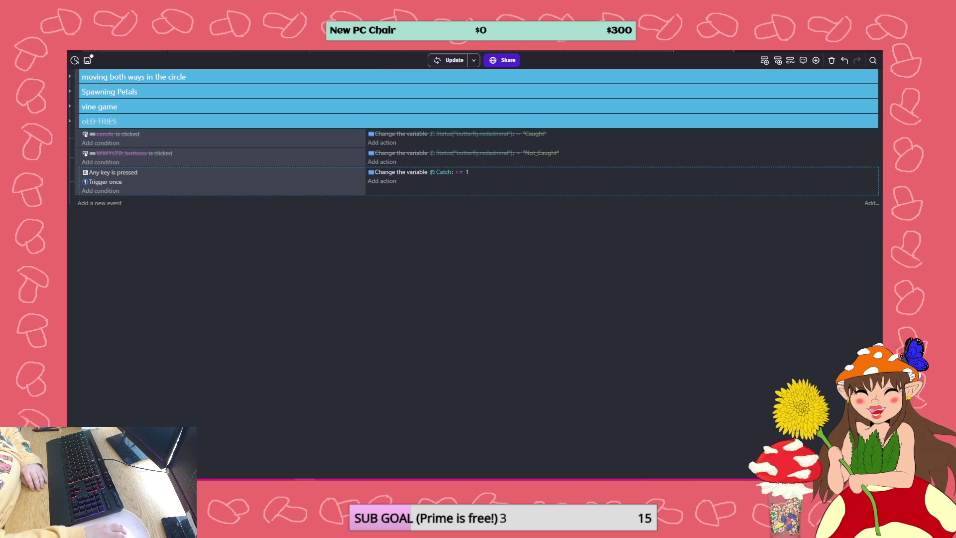
left_click(263, 420)
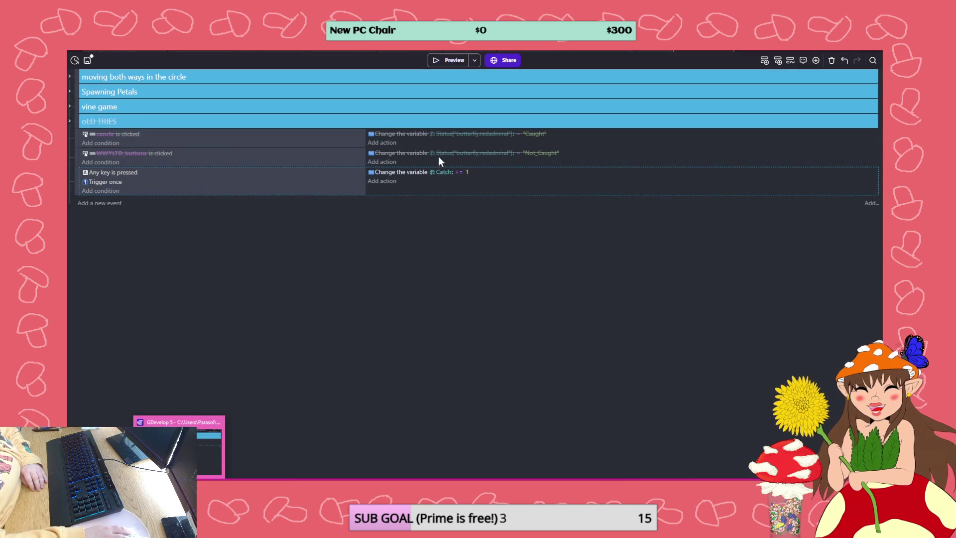
Launch a fresh preview and view the running game's global variables in the debugger
left_click(447, 60)
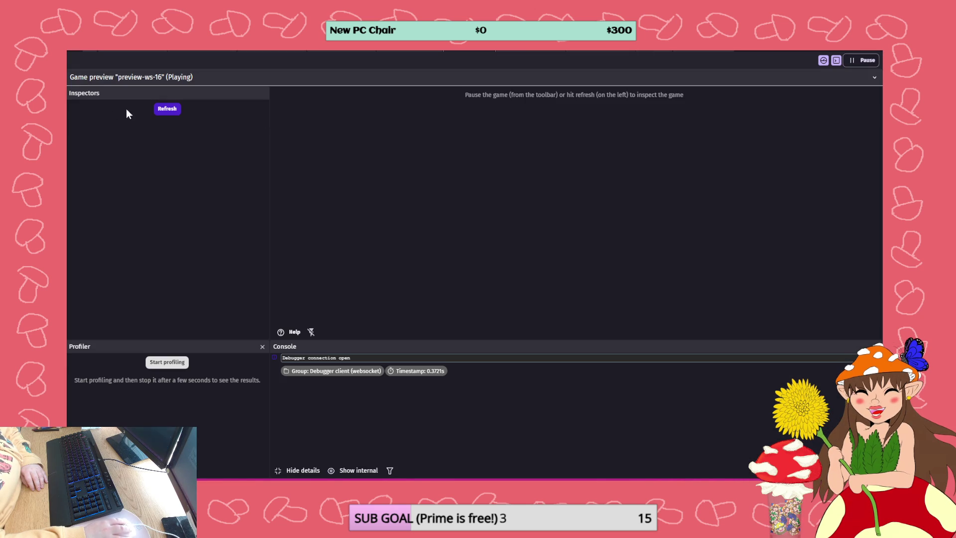
left_click(167, 109)
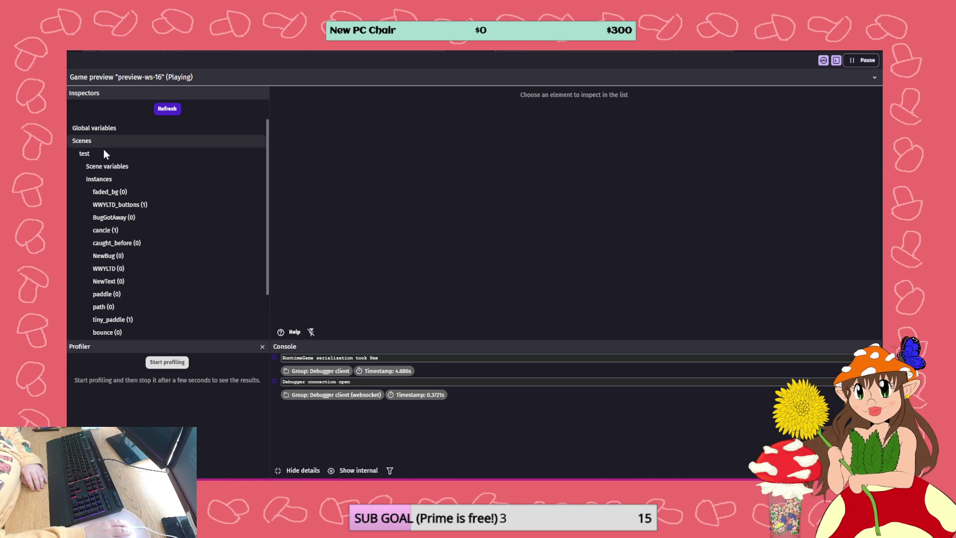
left_click(95, 132)
scroll(376, 175, "down", 5)
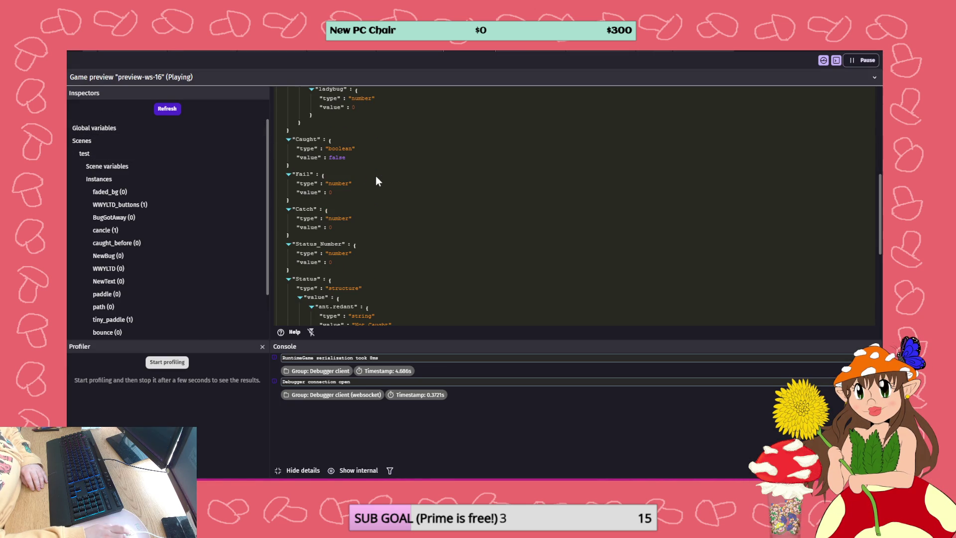
scroll(339, 161, "down", 5)
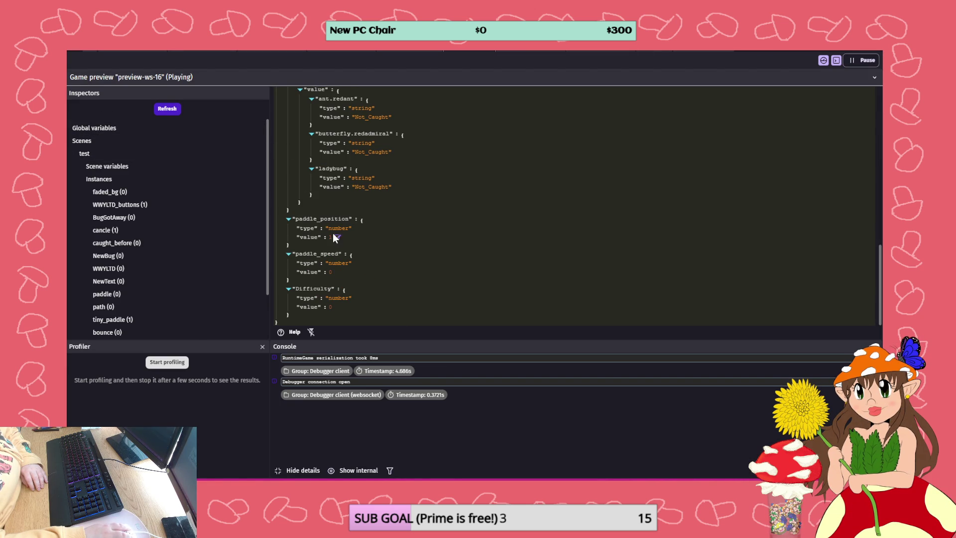
scroll(353, 251, "up", 2)
scroll(354, 249, "down", 2)
scroll(361, 243, "up", 4)
scroll(358, 244, "up", 1)
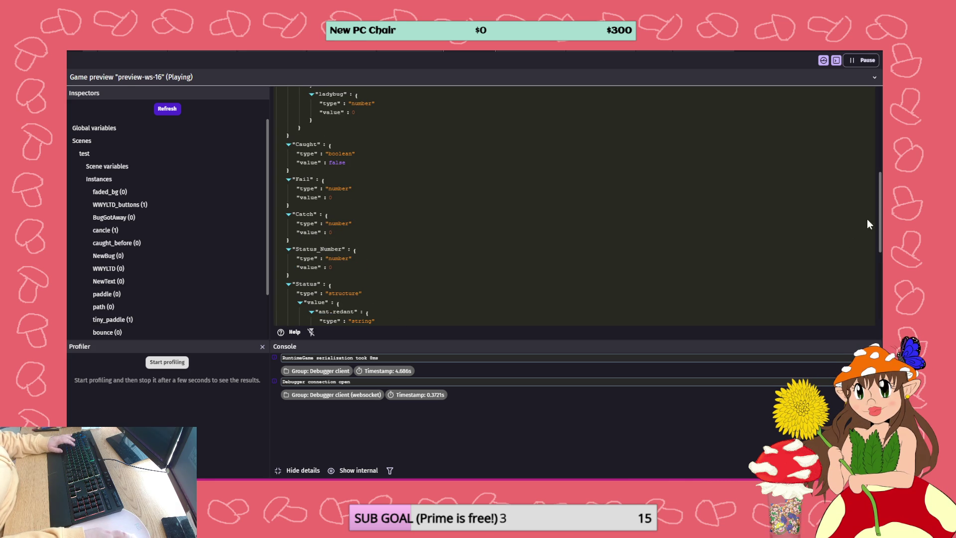
Refresh to see Catch at 3, then move the Caught toggle event to the group's top
left_click(167, 110)
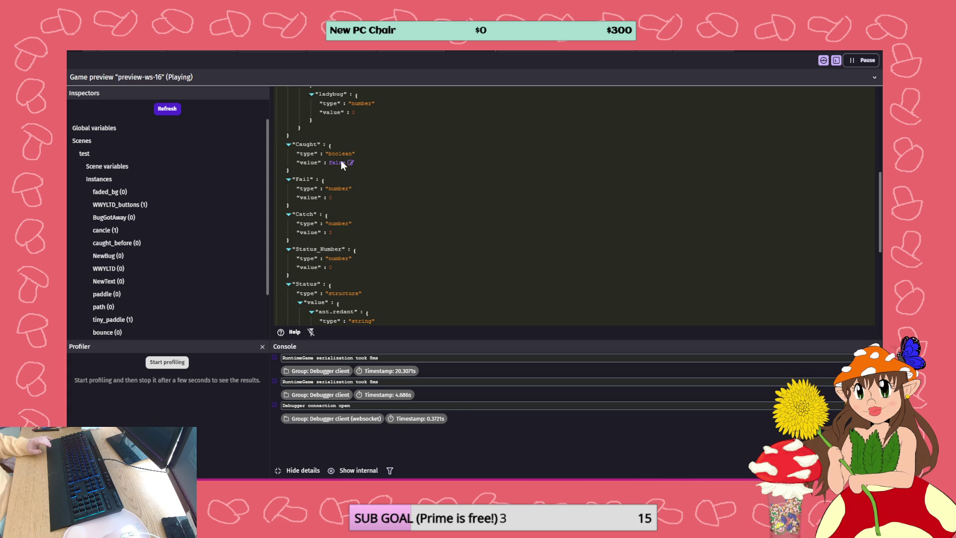
left_click(426, 49)
mouse_move(87, 186)
left_mouse_down()
mouse_move(94, 115)
mouse_move(105, 184)
mouse_move(92, 176)
left_mouse_up()
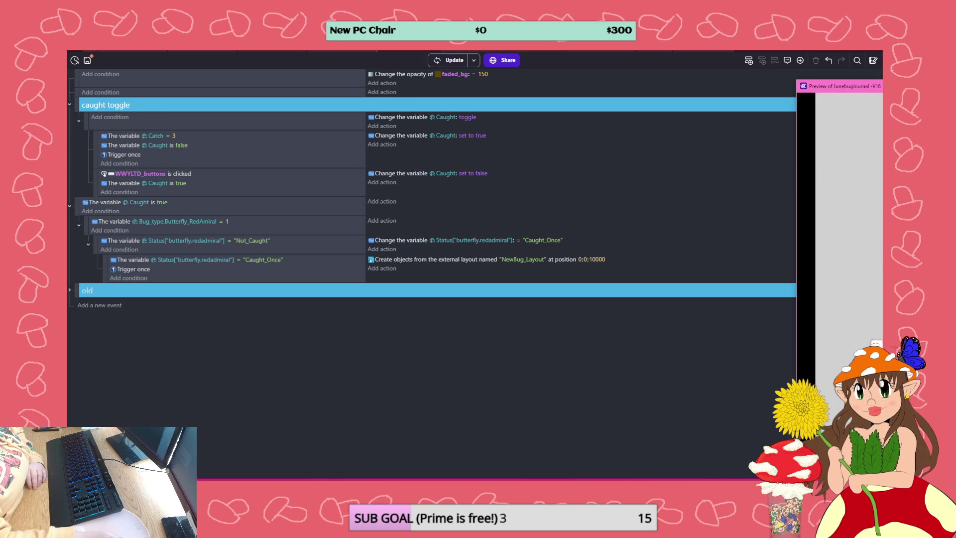
left_click(460, 62)
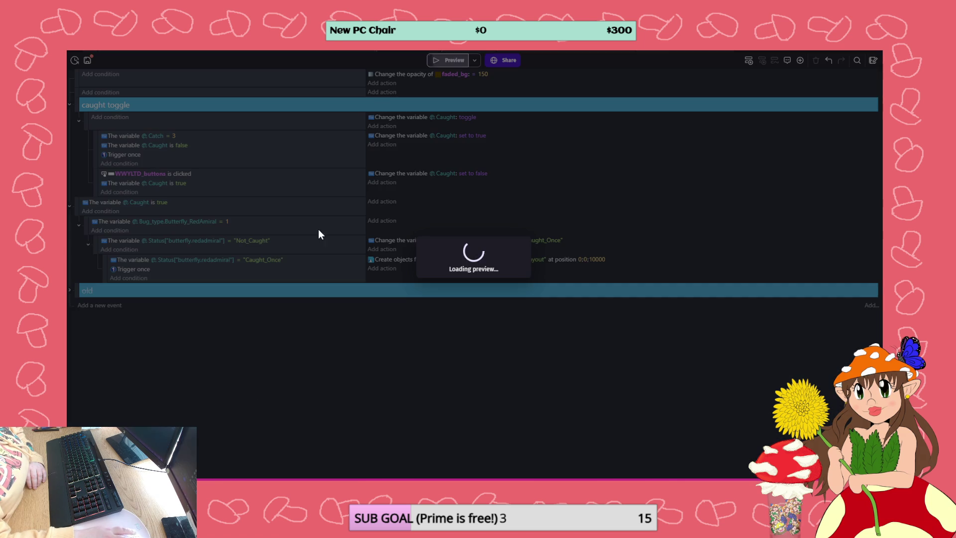
key("Right")
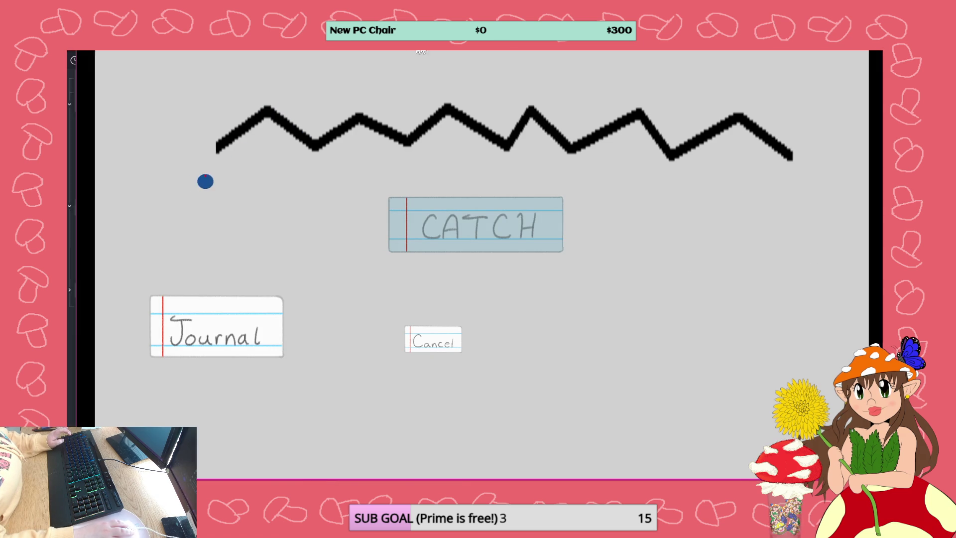
key("alt+Tab")
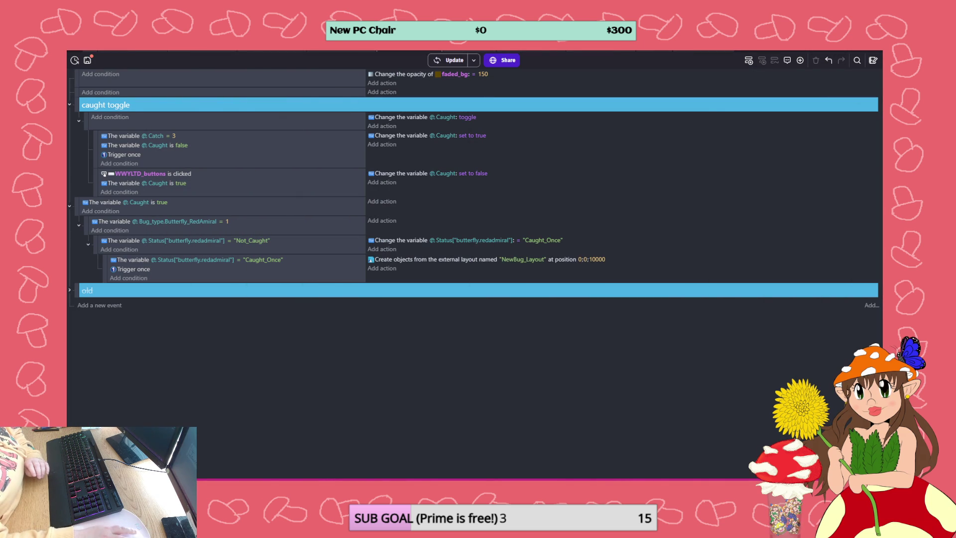
key("ctrl+alt+Return")
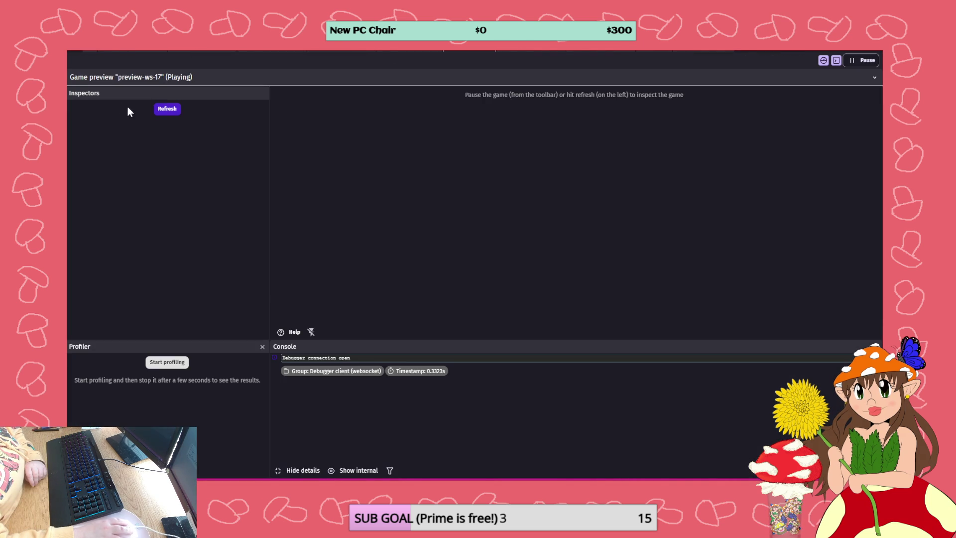
left_click(165, 110)
left_click(115, 129)
scroll(365, 170, "down", 2)
scroll(365, 165, "down", 3)
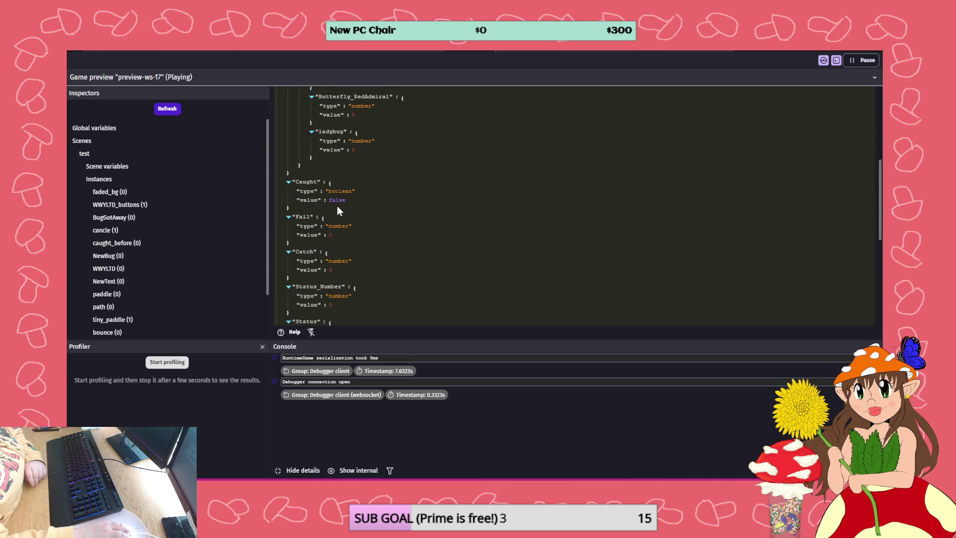
scroll(343, 215, "down", 4)
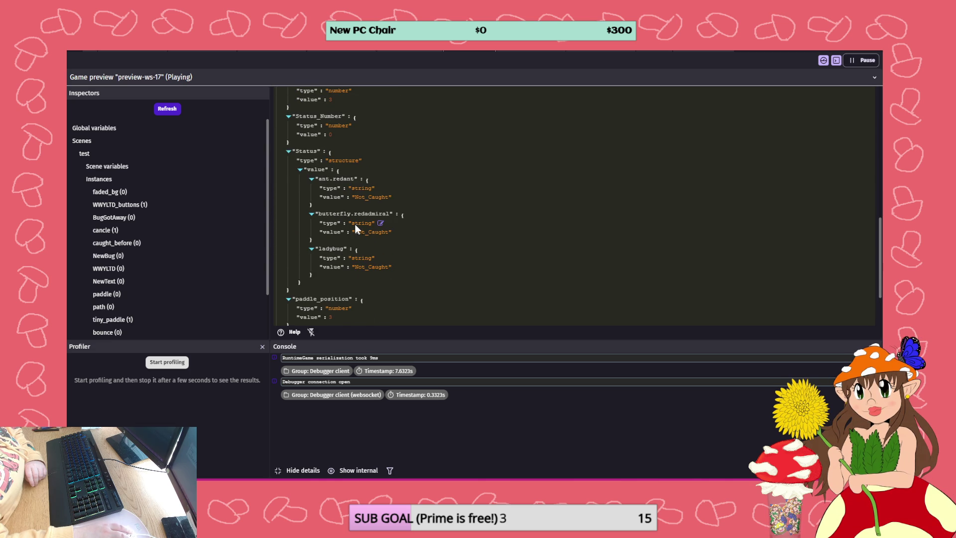
scroll(375, 240, "down", 1)
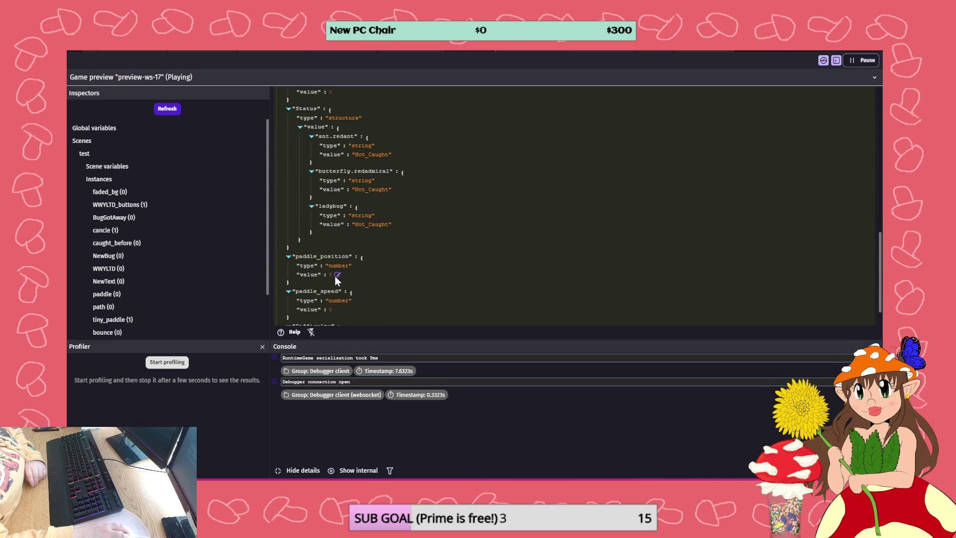
scroll(357, 232, "up", 2)
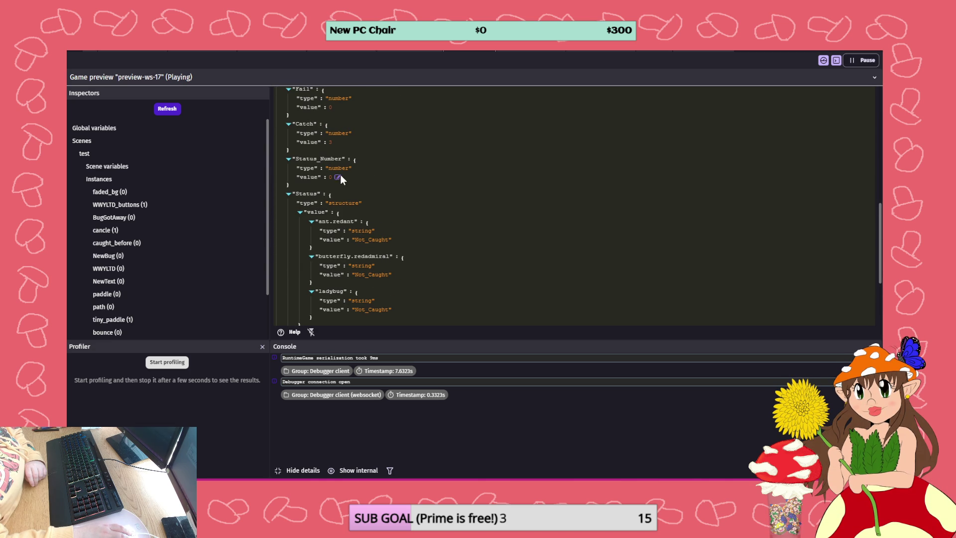
scroll(327, 170, "up", 2)
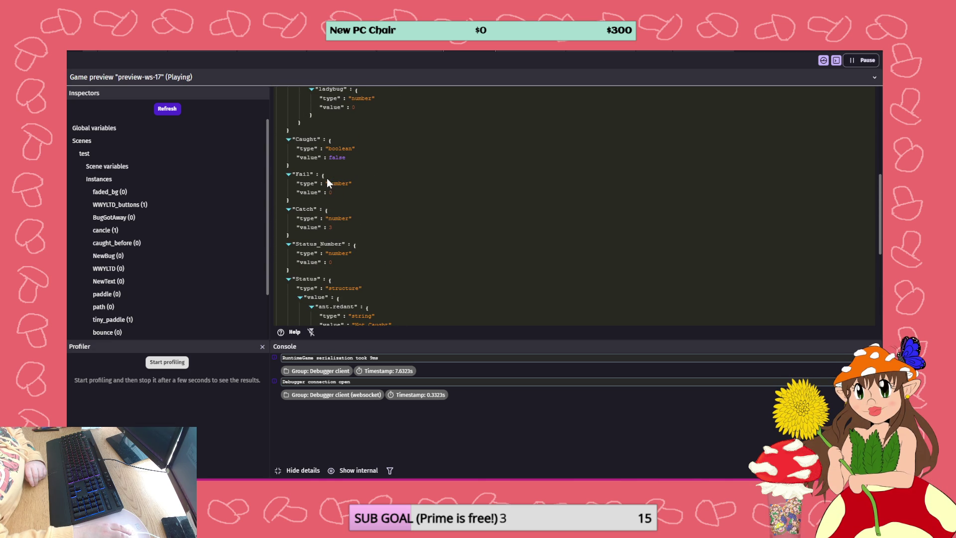
left_click(412, 50)
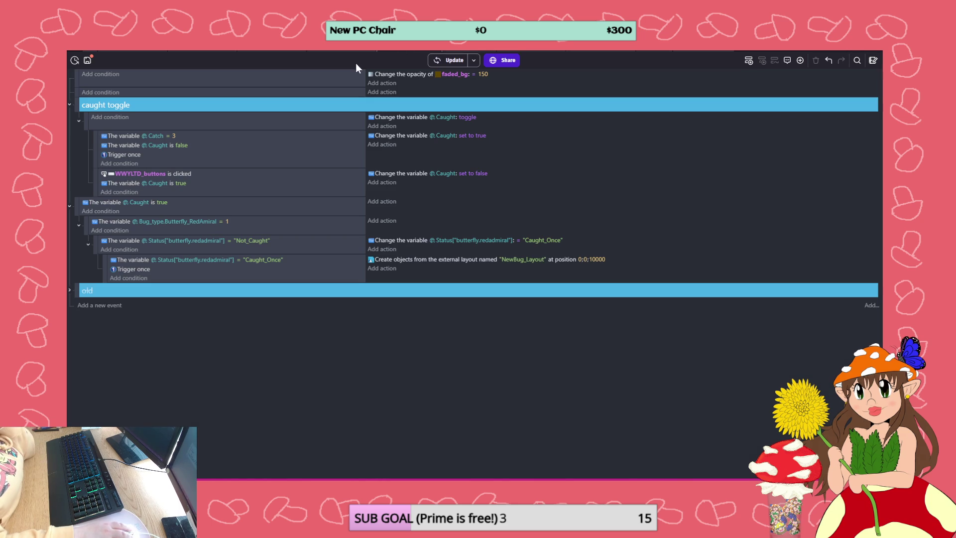
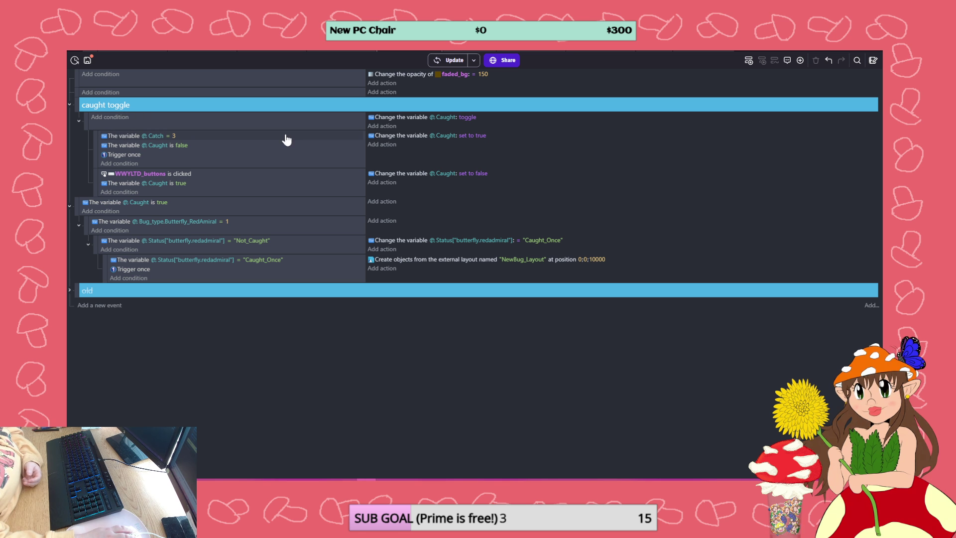
Move the Catch = 3 condition into the caught toggle event and delete Trigger once under Caught is false
left_click(114, 132)
left_click_drag(110, 118, 110, 119)
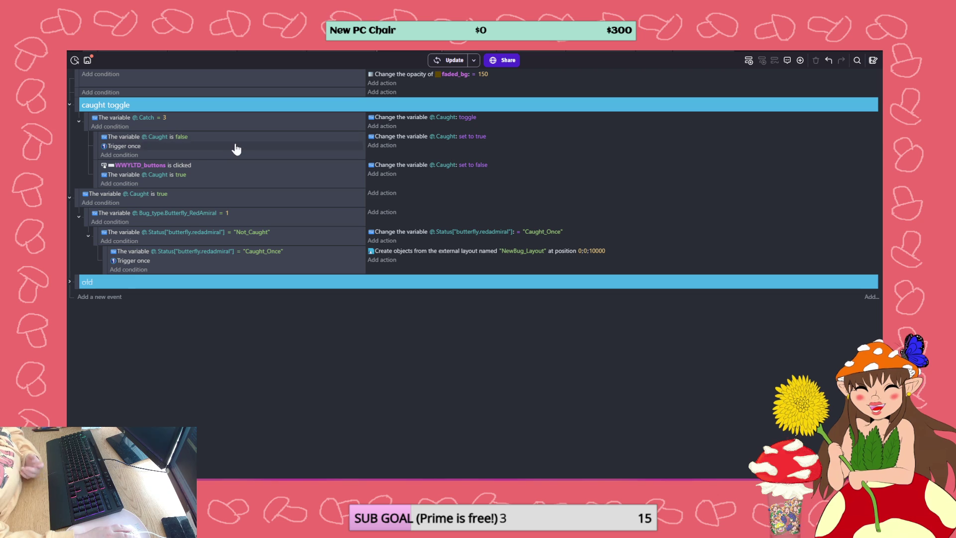
left_click(155, 146)
key("Delete")
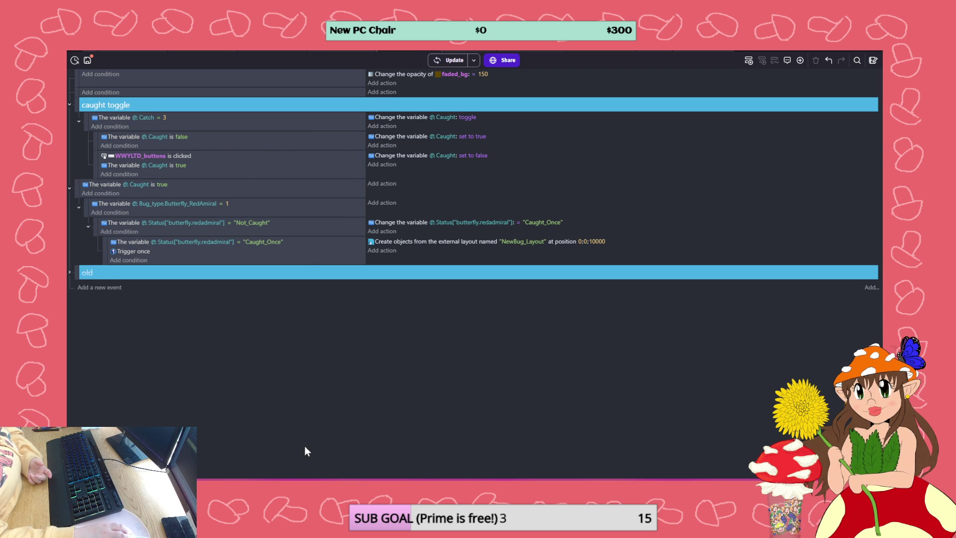
mouse_move(179, 485)
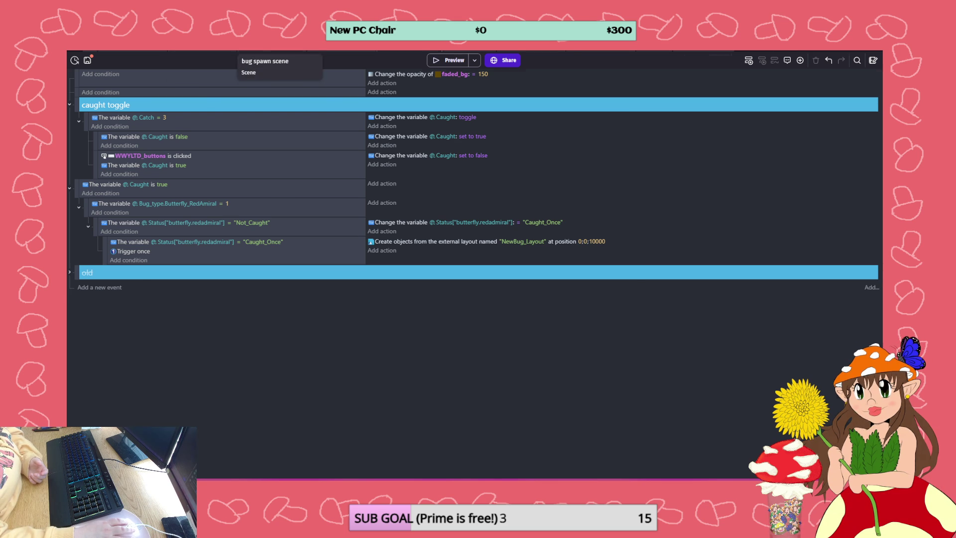
left_click(278, 50)
key("ctrl+s")
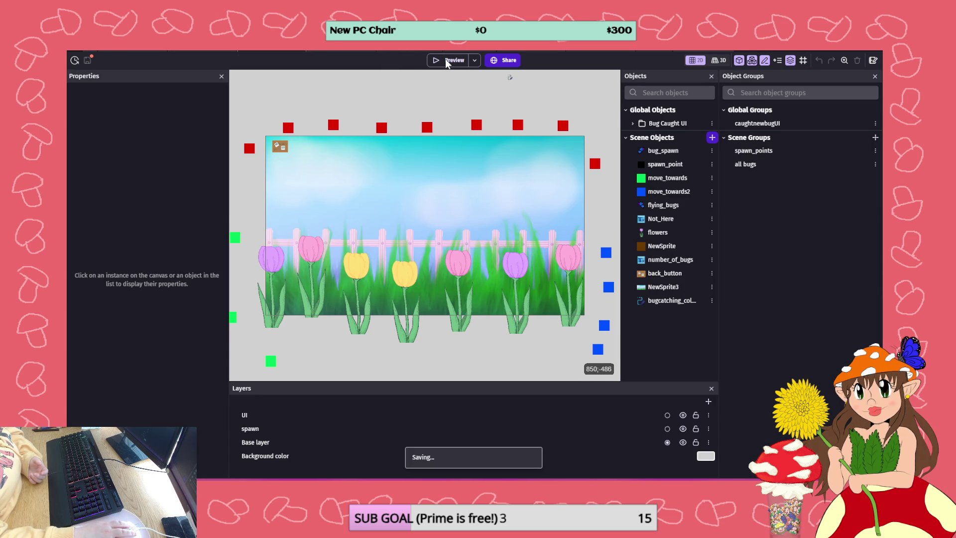
left_click(451, 61)
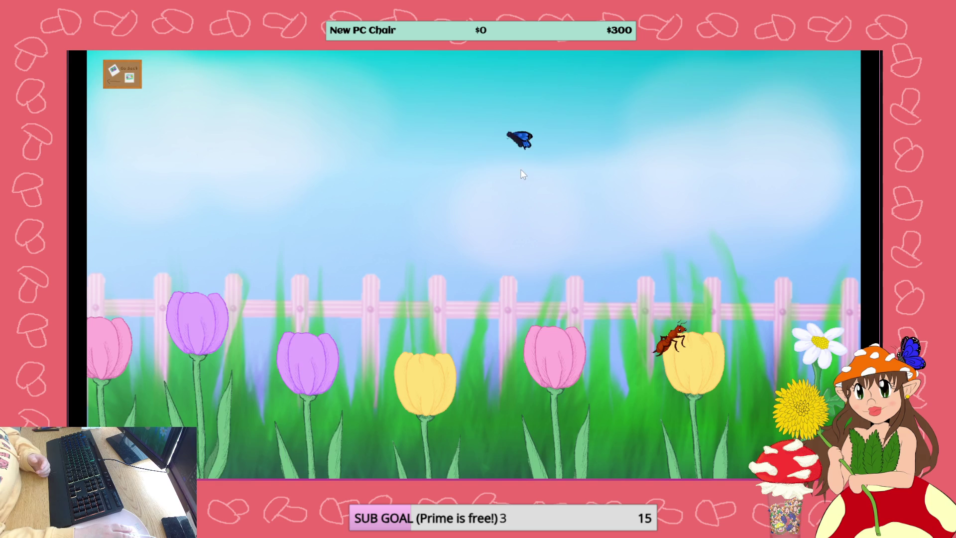
left_click(474, 202)
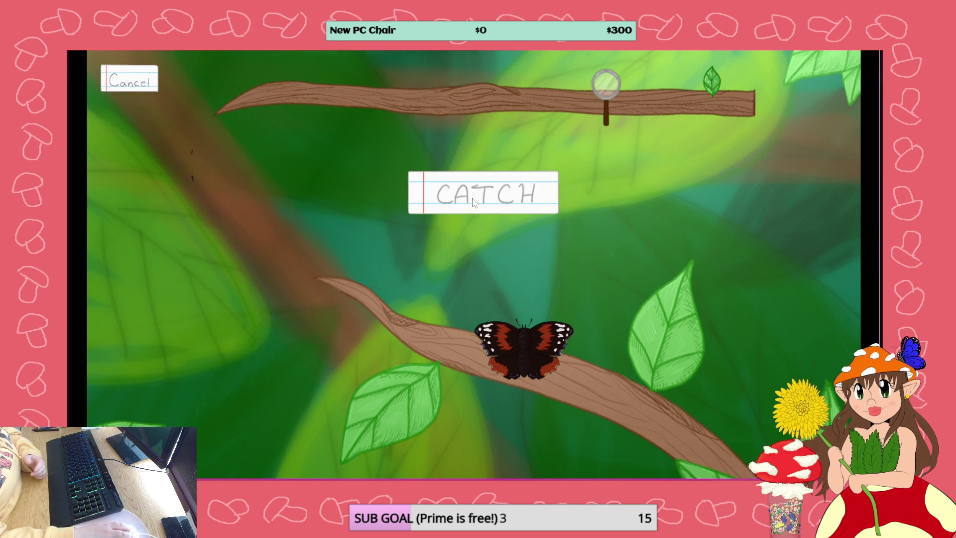
left_click(473, 201)
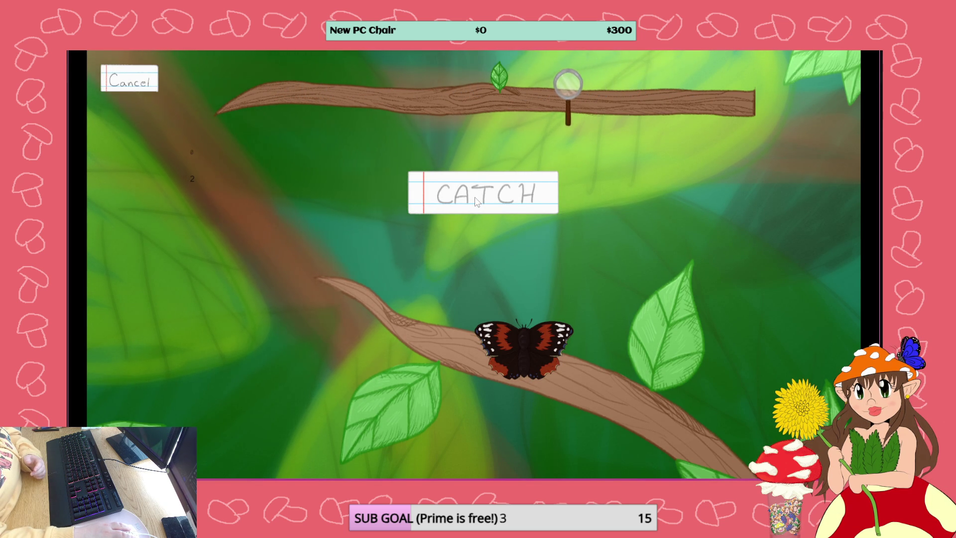
left_click(475, 202)
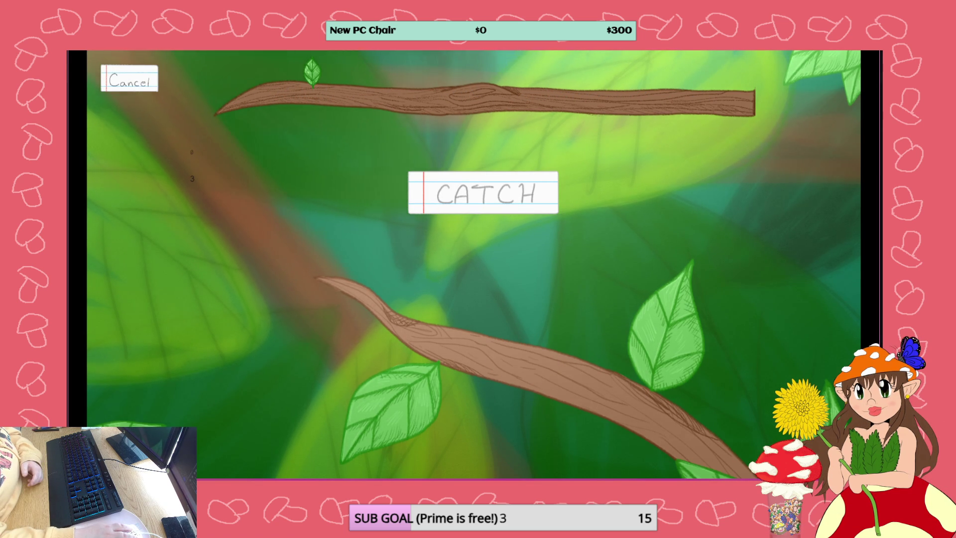
key("alt+F4")
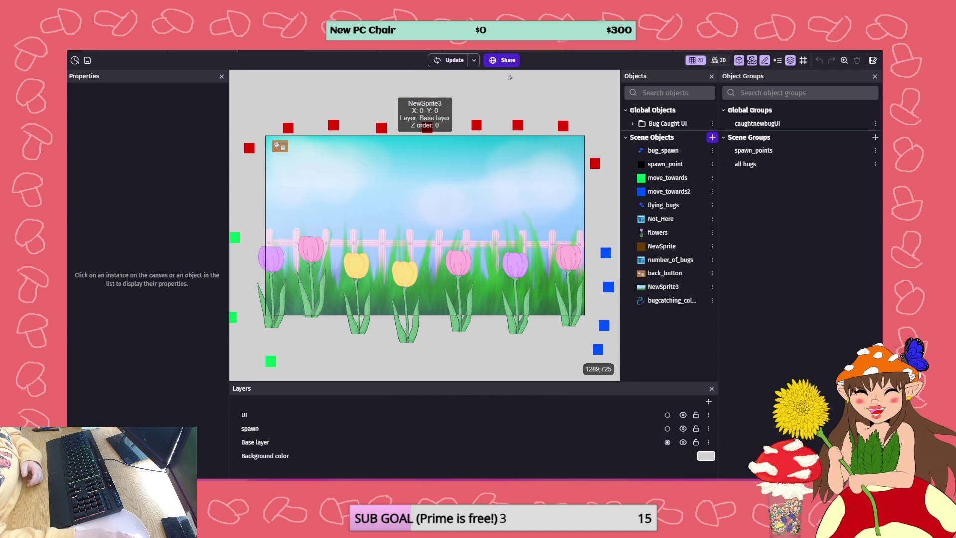
left_click(438, 52)
left_click(164, 108)
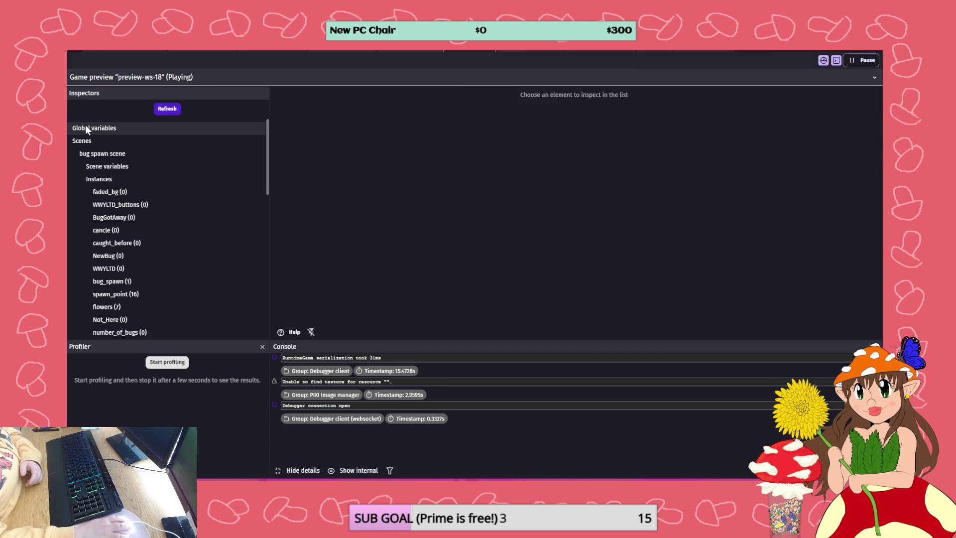
left_click(85, 128)
scroll(375, 164, "down", 3)
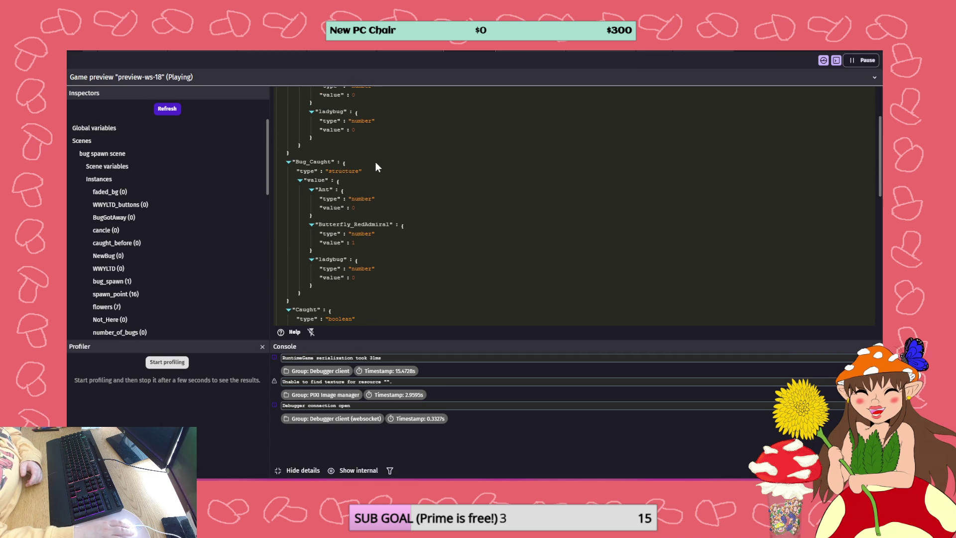
scroll(373, 175, "down", 2)
scroll(356, 263, "down", 3)
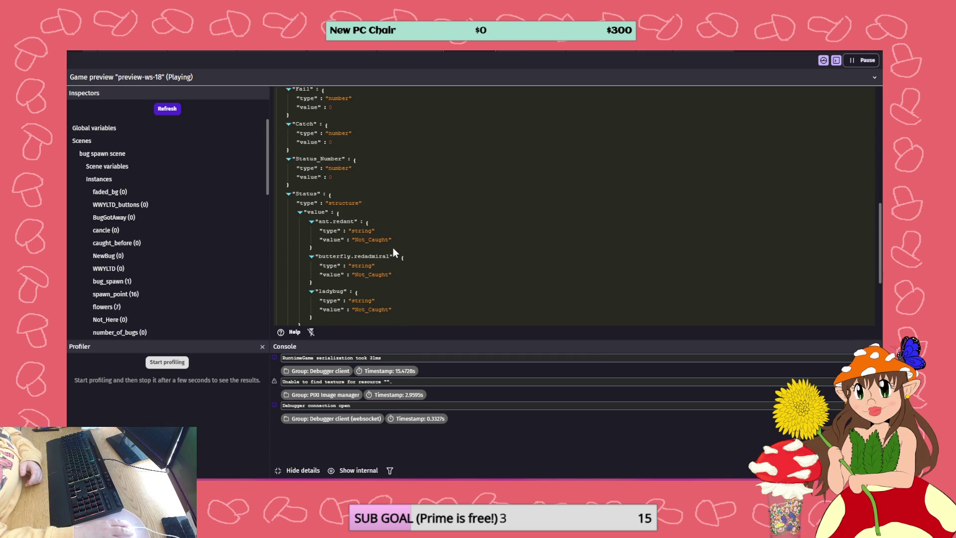
left_click(412, 50)
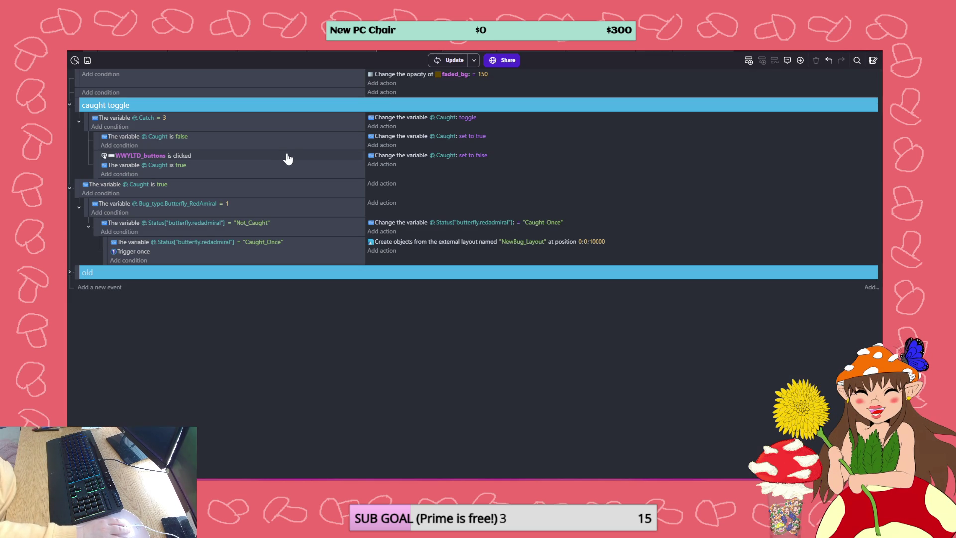
Drag the Caught is true event under Caught is false, then collapse the Red Admiral and Caught is false events
left_click(69, 188)
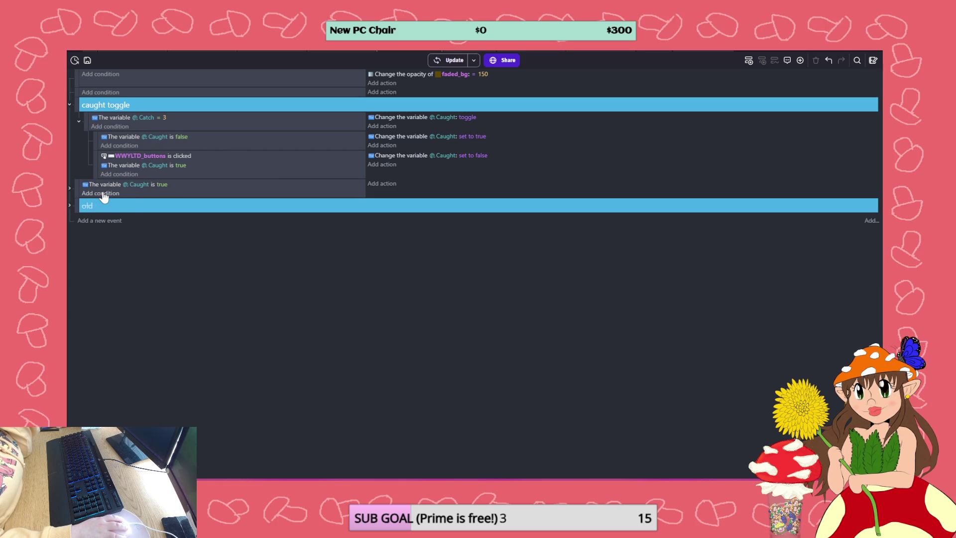
left_click(70, 188)
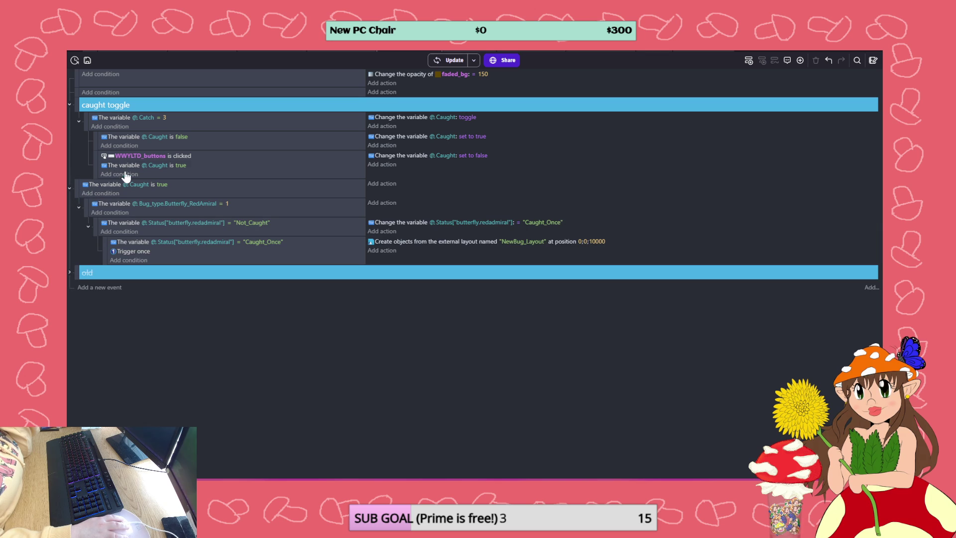
left_click_drag(74, 193, 201, 146)
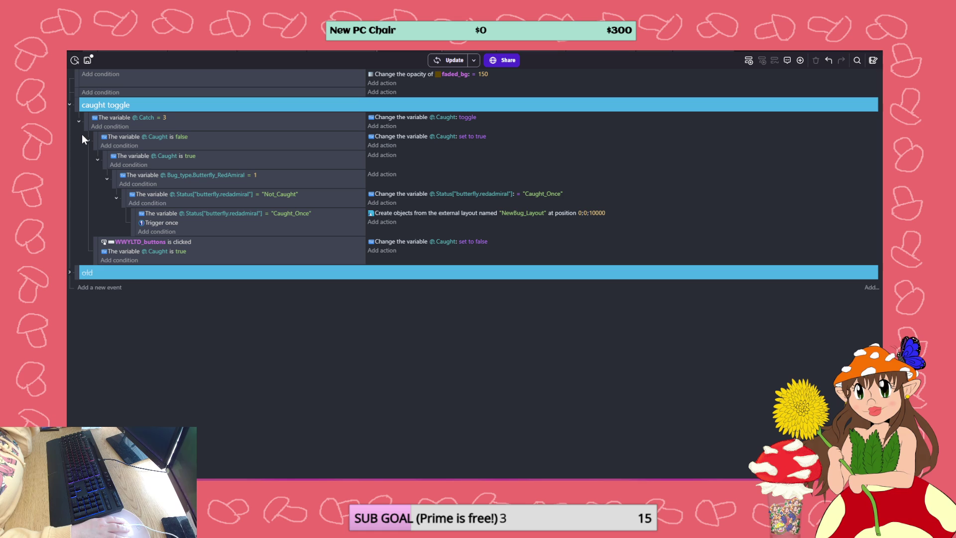
left_click(107, 178)
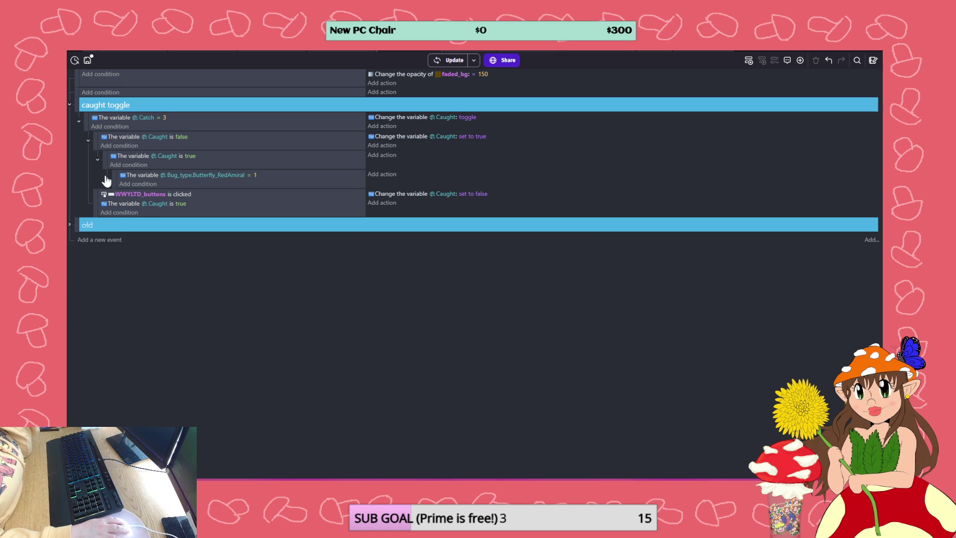
left_click(88, 141)
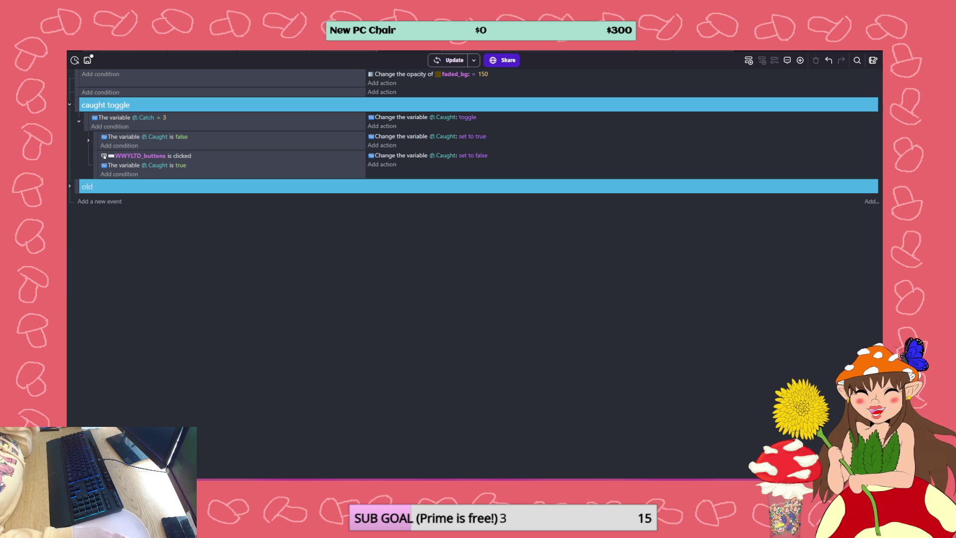
left_click(274, 50)
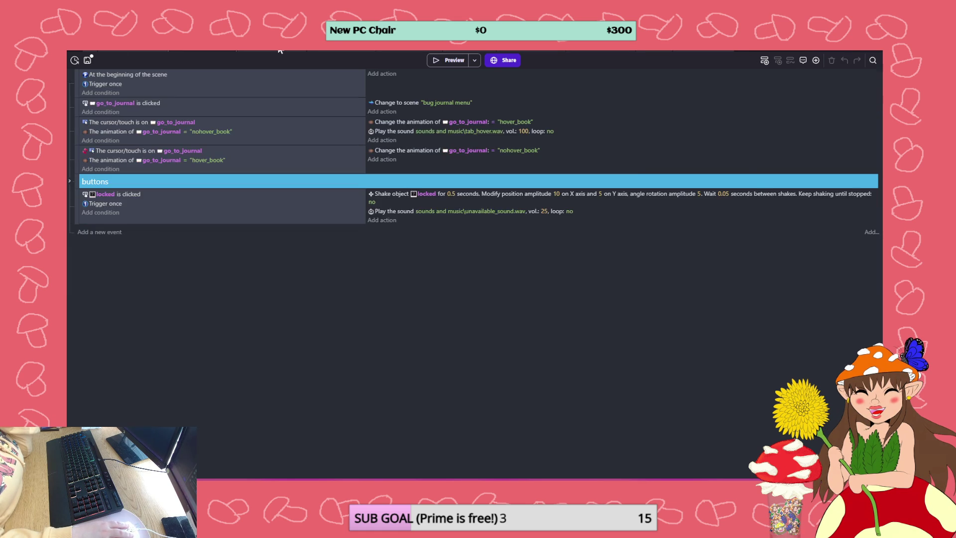
Preview the game from the bug spawn scene and catch the Red Admiral butterfly
left_click(330, 50)
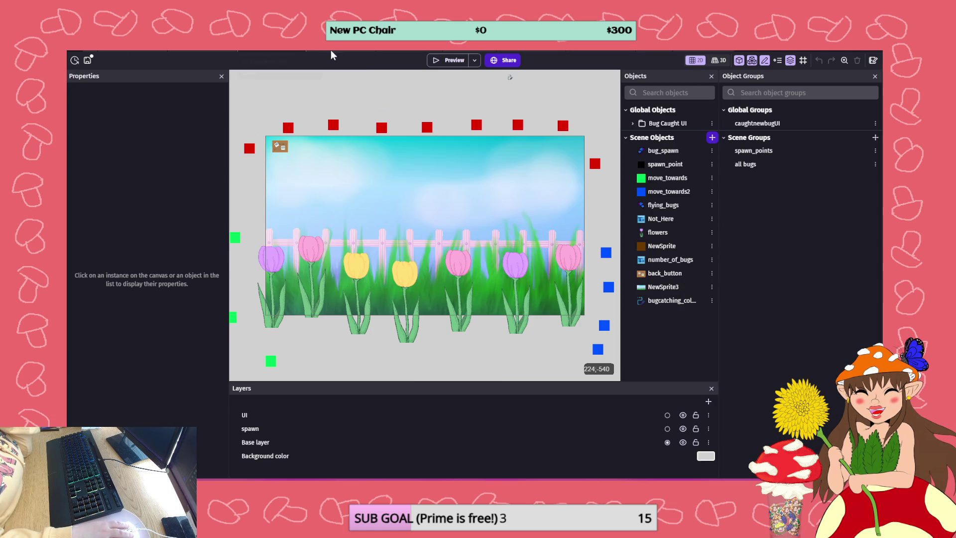
left_click(442, 64)
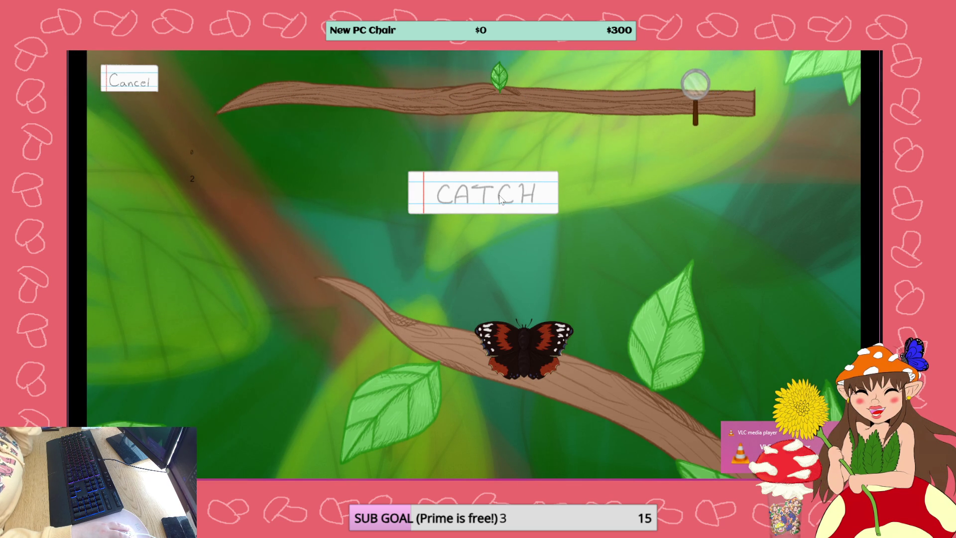
left_click(501, 198)
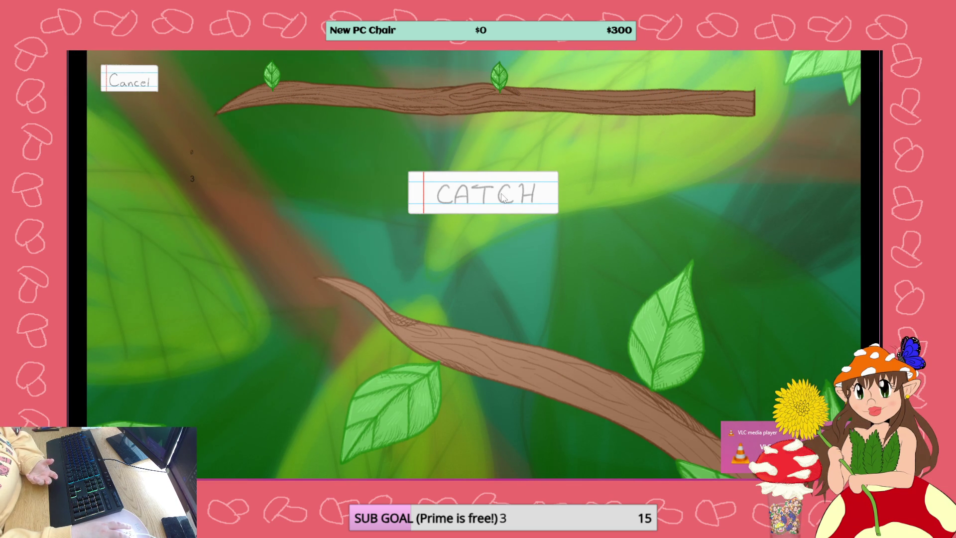
key("alt+F4")
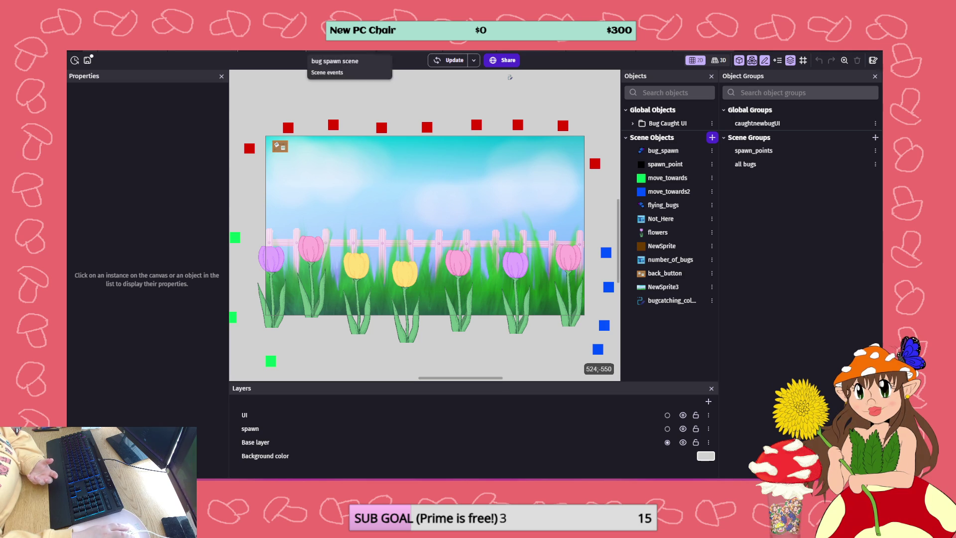
Refresh the debugger and scroll through the game's global variables
left_click(272, 51)
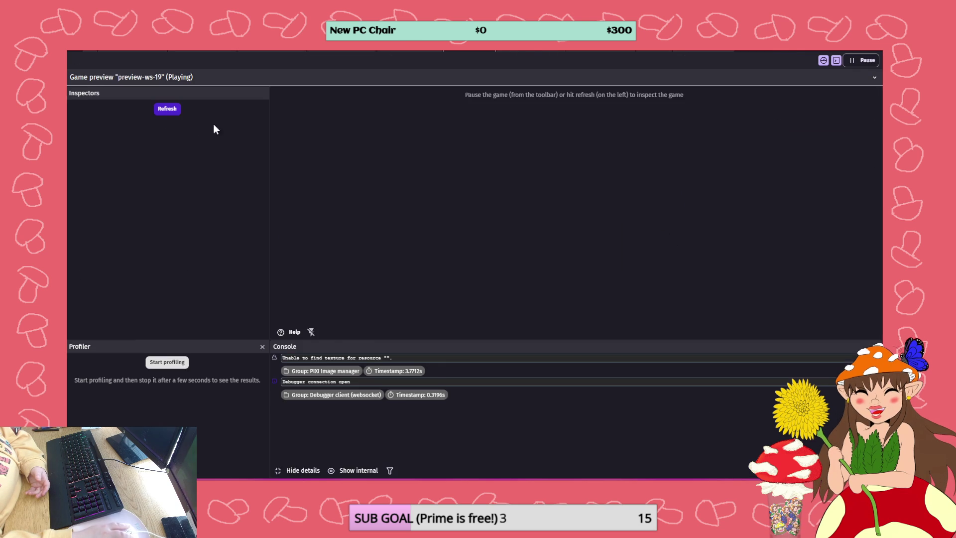
left_click(166, 110)
left_click(118, 129)
scroll(377, 170, "down", 2)
scroll(376, 169, "down", 2)
scroll(342, 244, "down", 1)
scroll(341, 245, "down", 2)
scroll(401, 251, "down", 1)
scroll(417, 220, "up", 1)
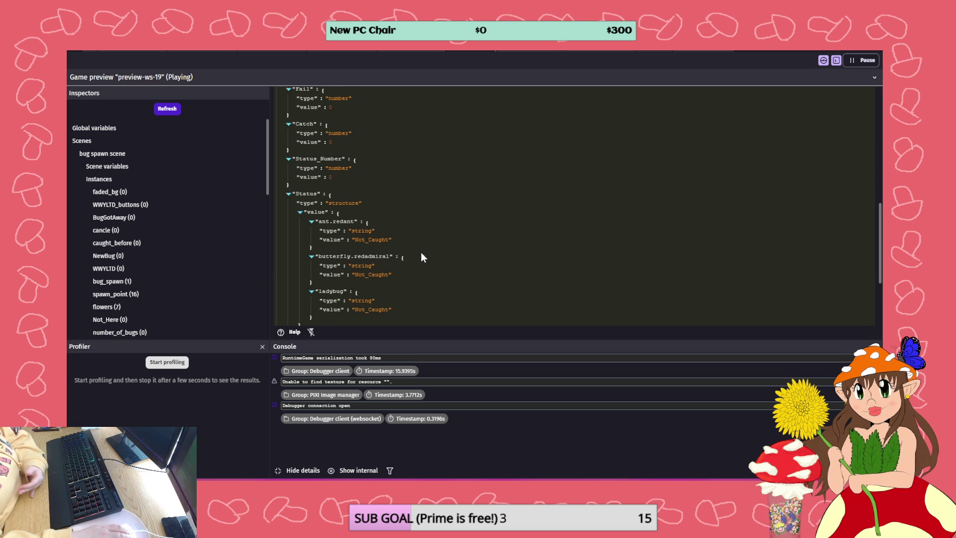
scroll(421, 257, "up", 2)
scroll(422, 257, "down", 3)
scroll(421, 256, "up", 3)
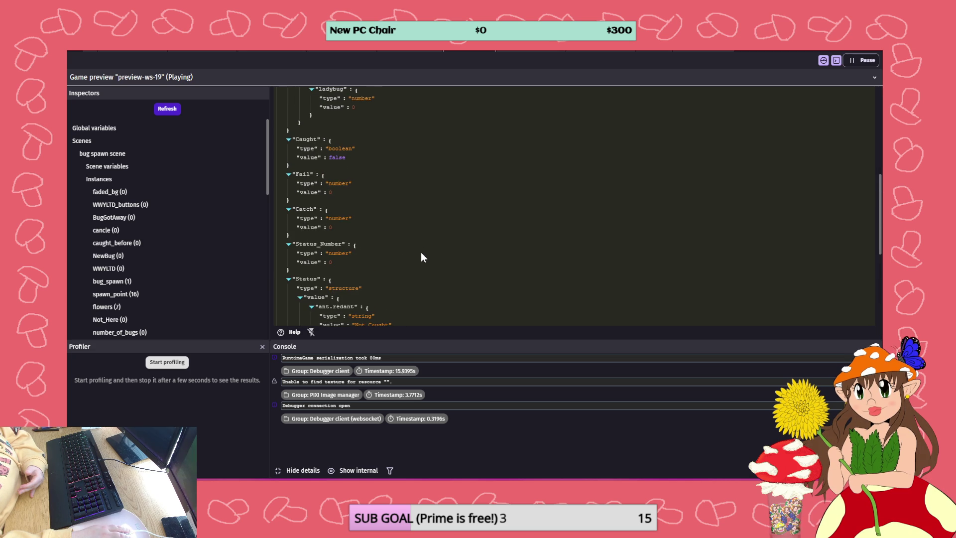
scroll(421, 255, "up", 1)
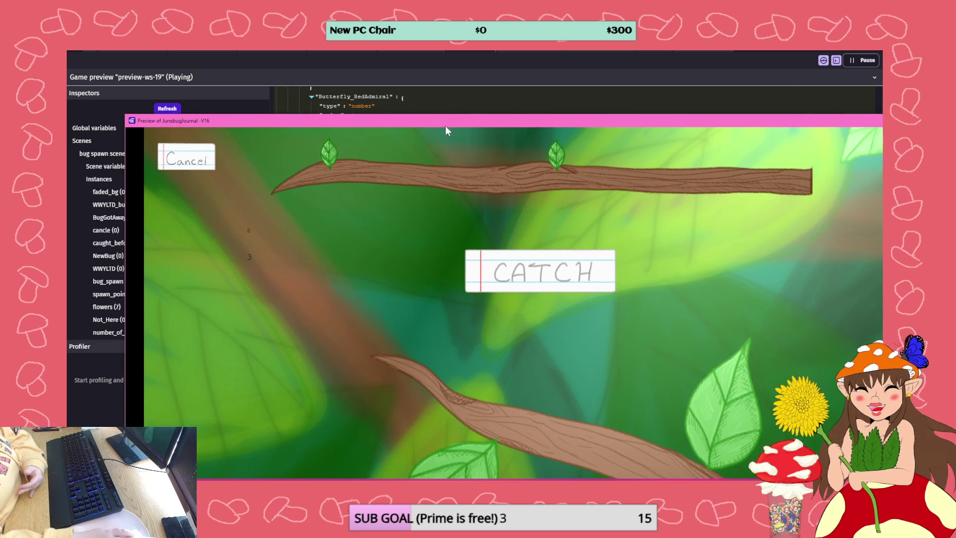
Close the game preview window and return to the minigame catching scene editor
left_click_drag(742, 117, 677, 121)
left_click(679, 121)
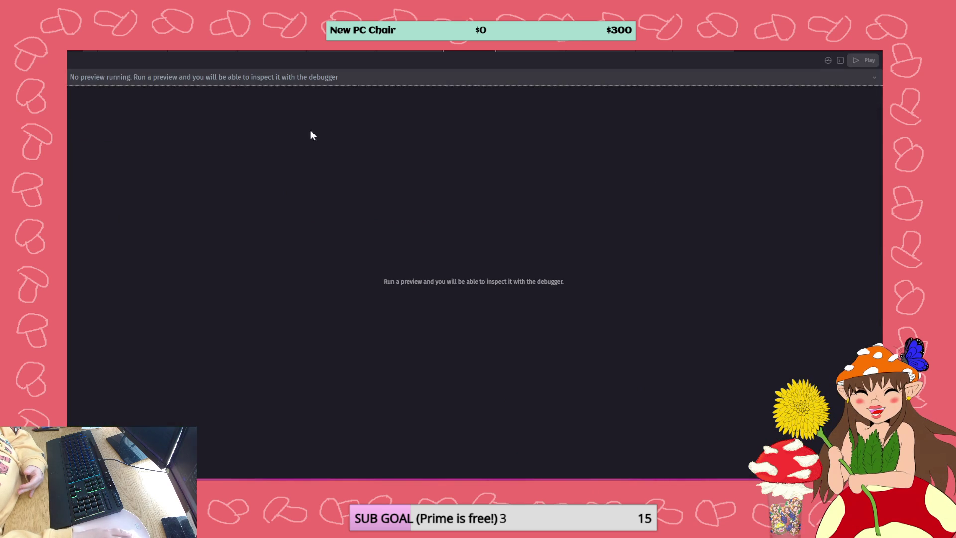
left_click(531, 49)
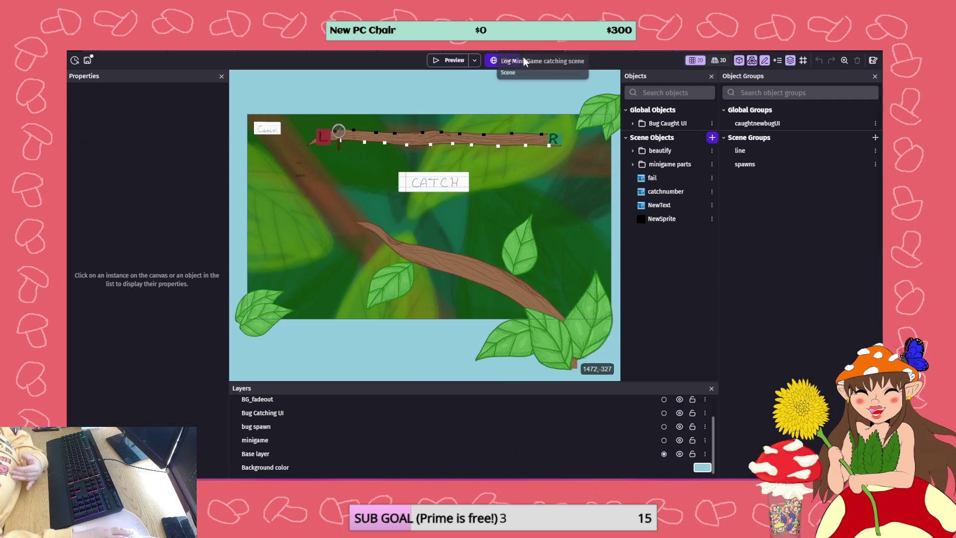
Look at the CatchingBug include event's options on the events sheet without changing anything
left_click(600, 50)
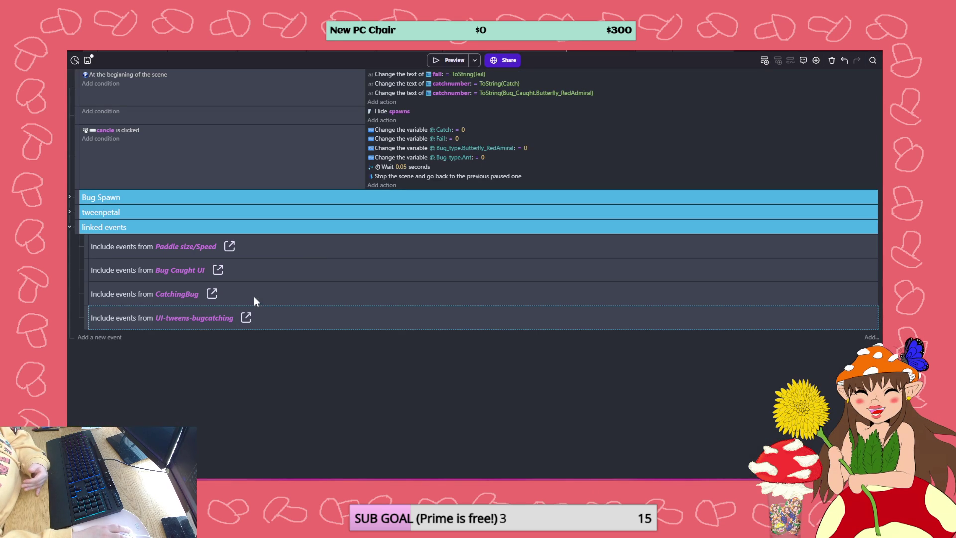
right_click(254, 298)
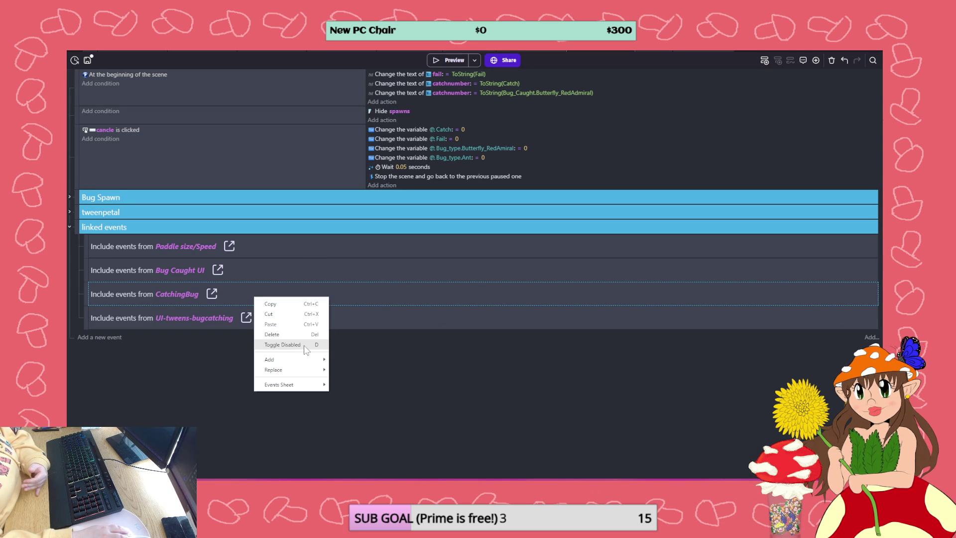
left_click(482, 371)
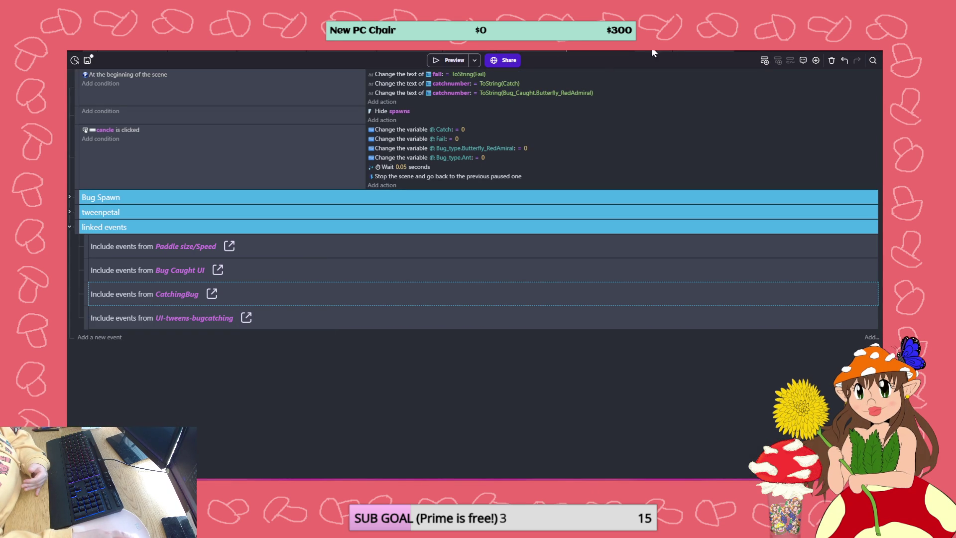
Preview the game and confirm in the debugger that Catch is 3 and Caught is false
left_click(531, 50)
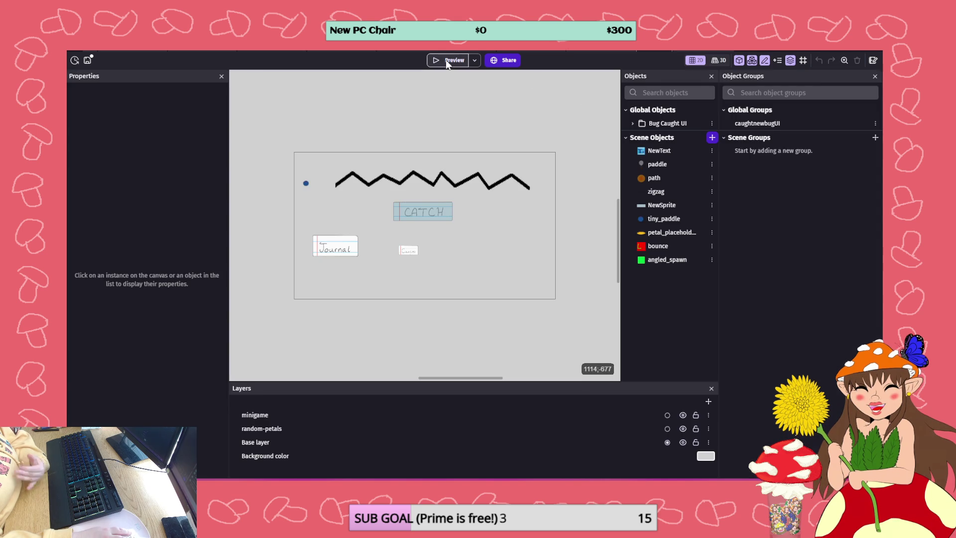
left_click(447, 60)
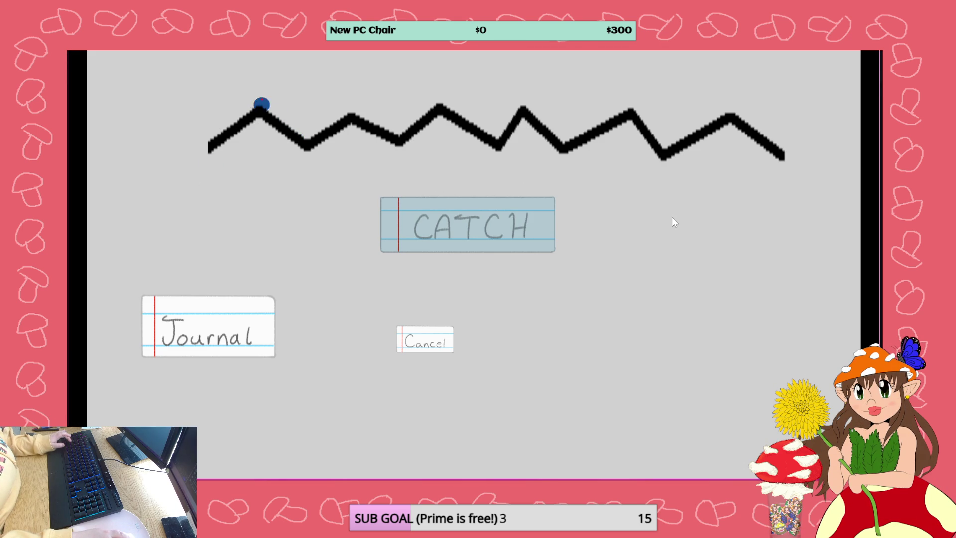
key("alt+F4")
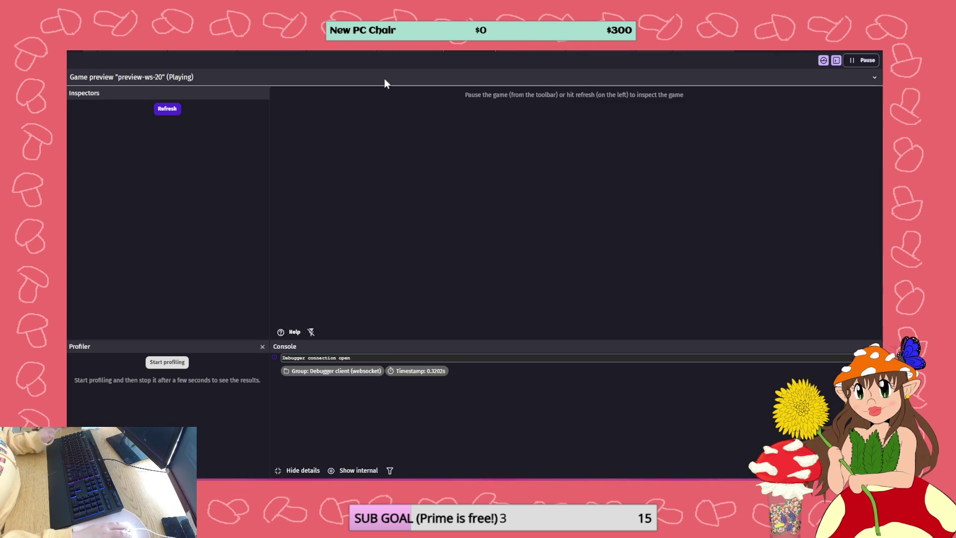
left_click(157, 109)
left_click(119, 128)
scroll(385, 164, "down", 5)
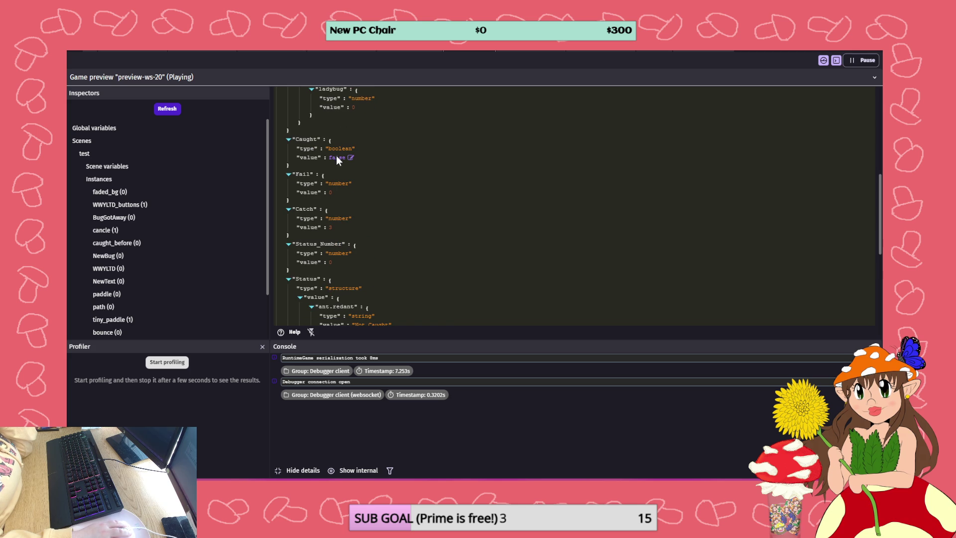
left_click(399, 50)
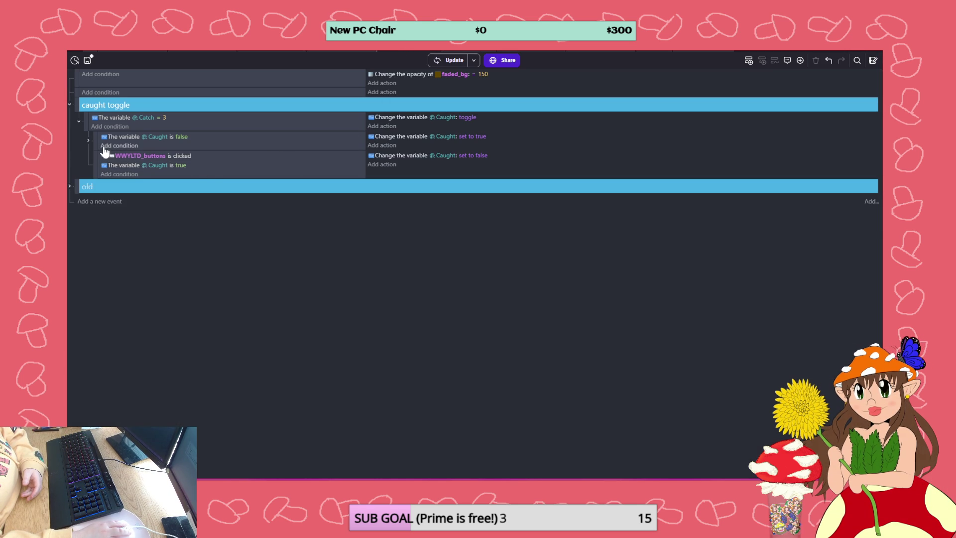
Disable the nested Caught is true sub-event along with its Red Admiral check
left_click(89, 141)
right_click(249, 165)
left_click(342, 254)
right_click(420, 156)
left_click(450, 204)
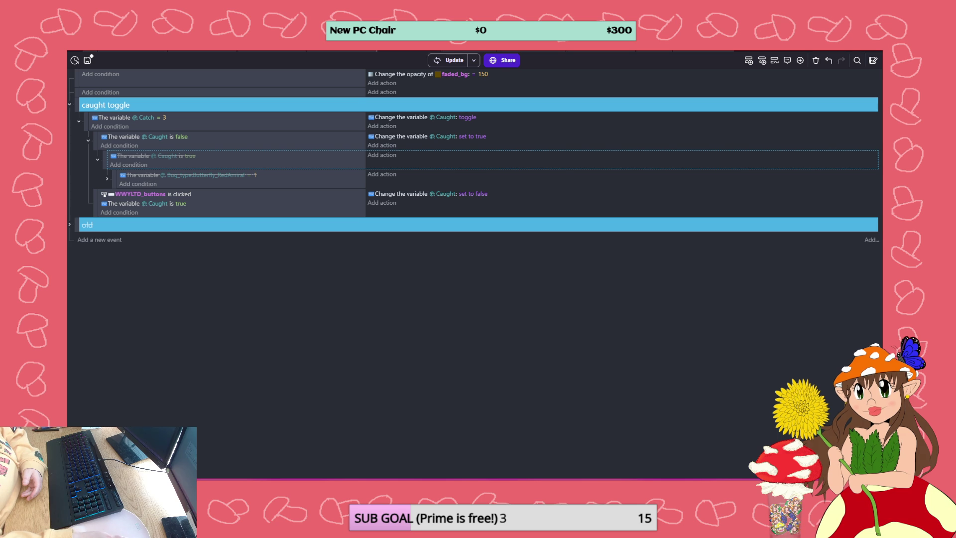
Preview the game and inspect the scene variables as JSON in the debugger
left_click(438, 61)
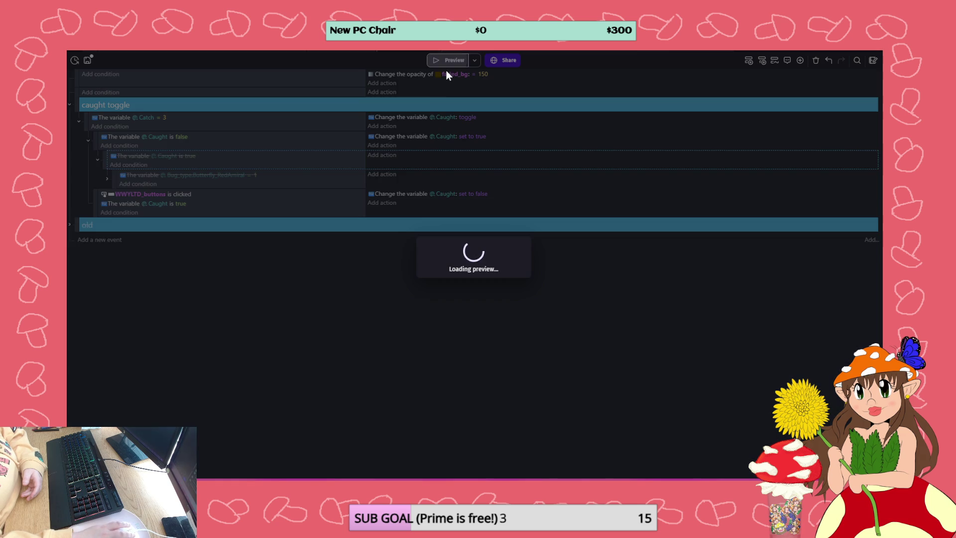
key("alt+Tab")
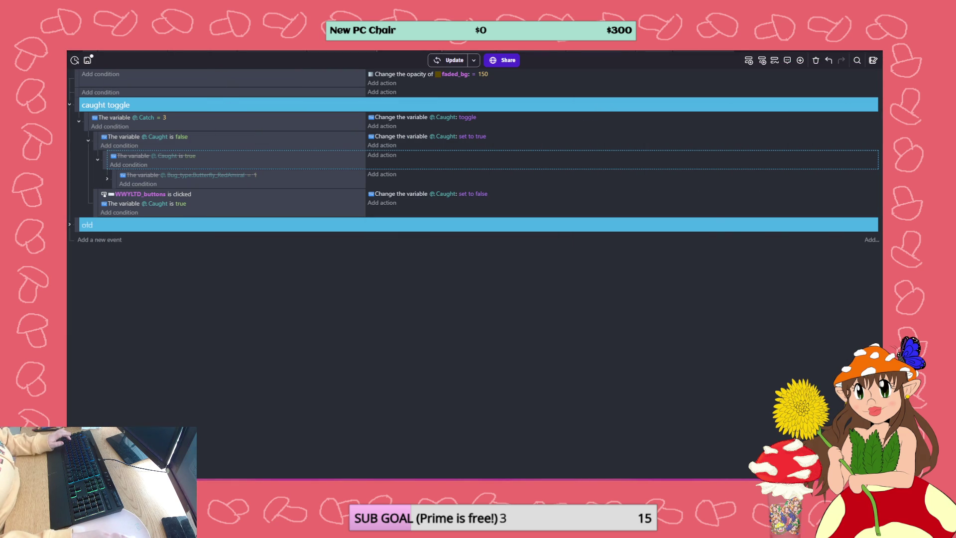
left_click(466, 51)
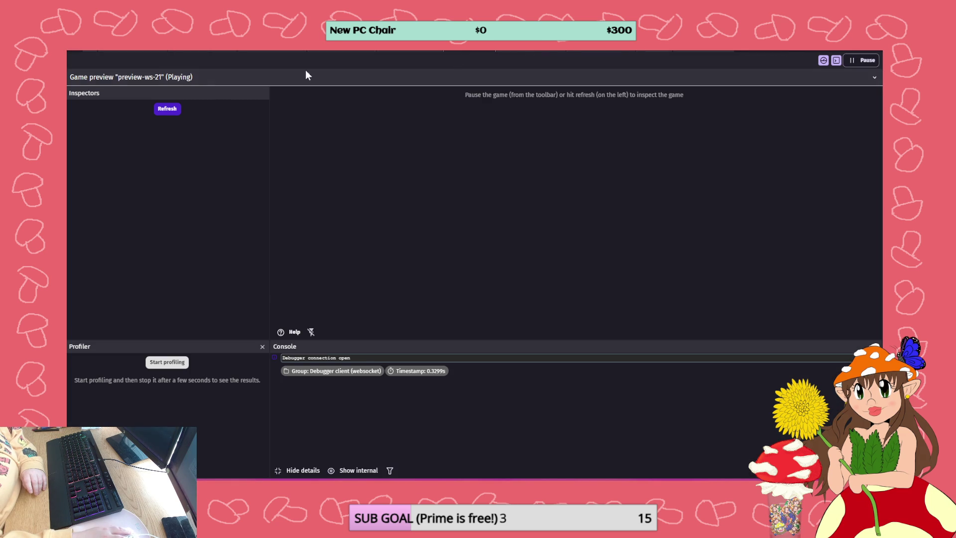
left_click(170, 113)
left_click(128, 128)
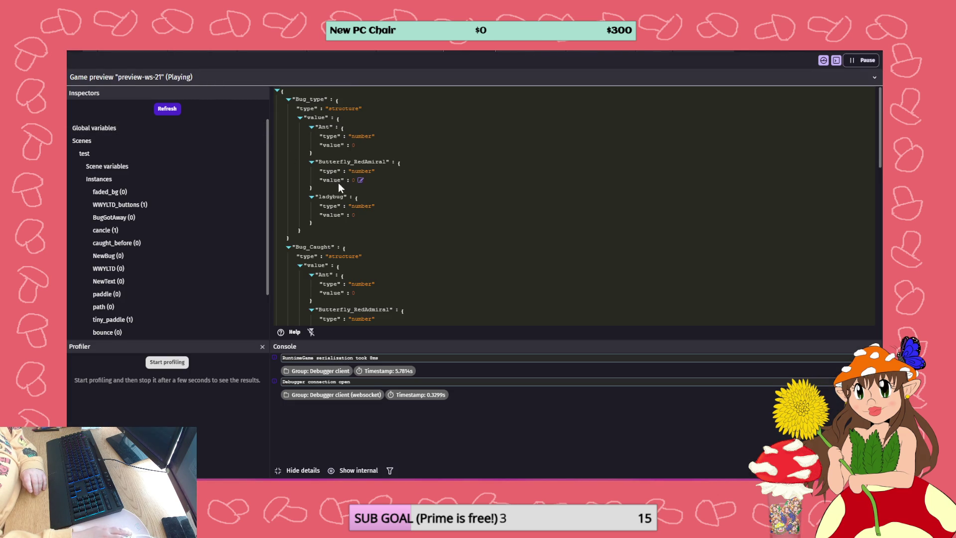
scroll(348, 197, "down", 3)
scroll(354, 199, "down", 1)
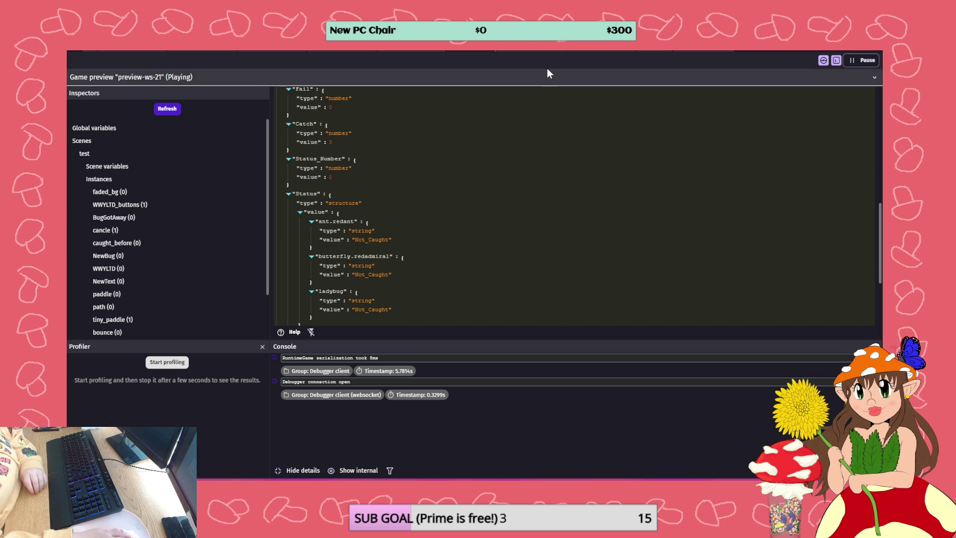
left_click(412, 49)
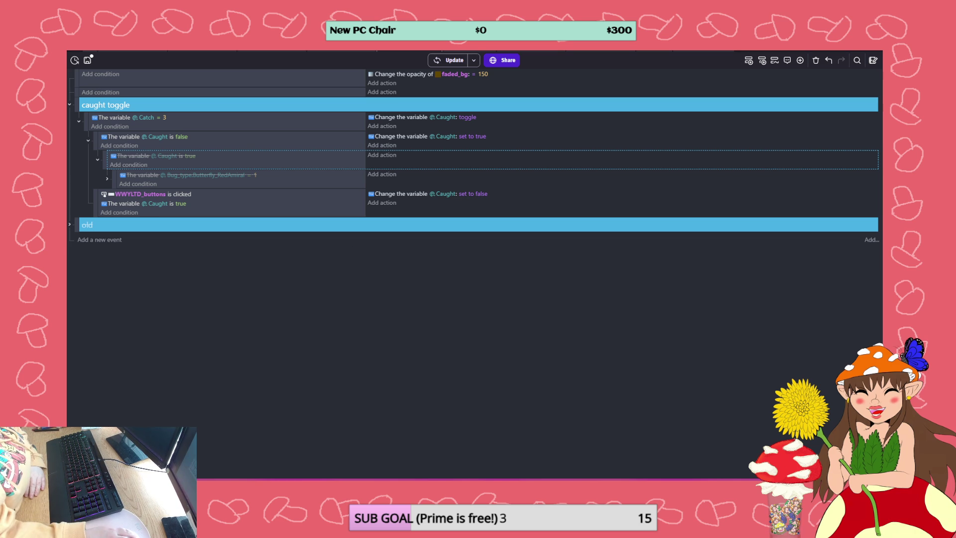
left_click(652, 52)
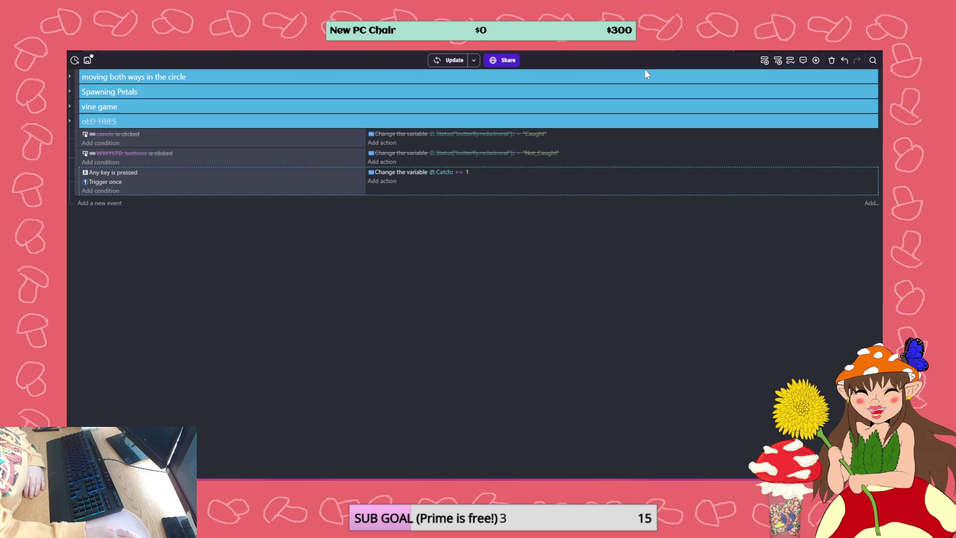
Browse the vine game, Spawning Petals and moving-both-ways-in-circle groups, then open the minigame scene layout
left_click(70, 106)
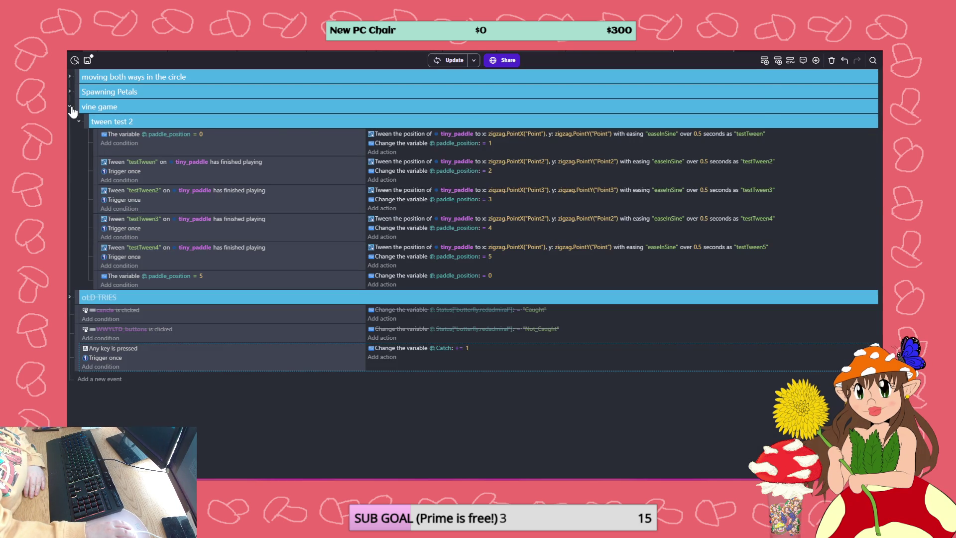
left_click(70, 106)
left_click(69, 92)
left_click(70, 92)
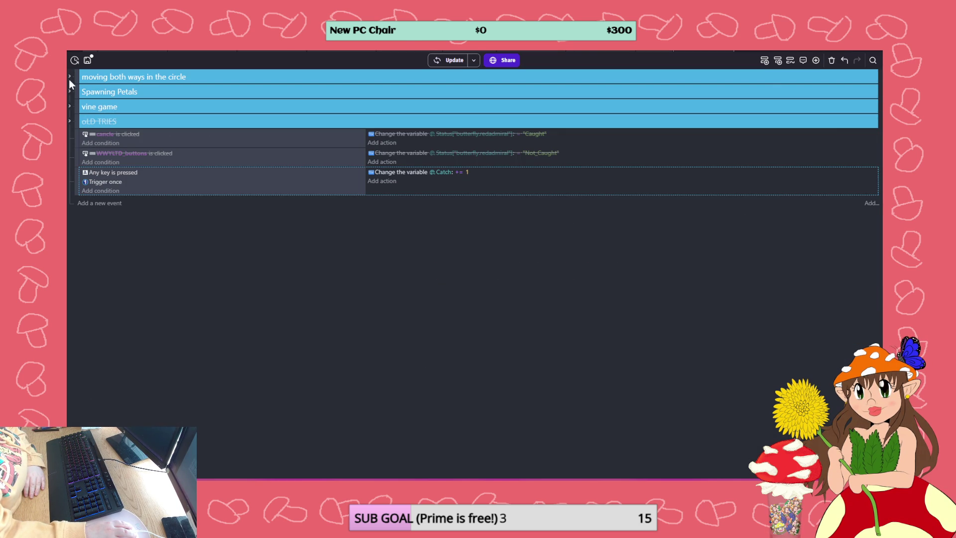
left_click(69, 77)
left_click(70, 78)
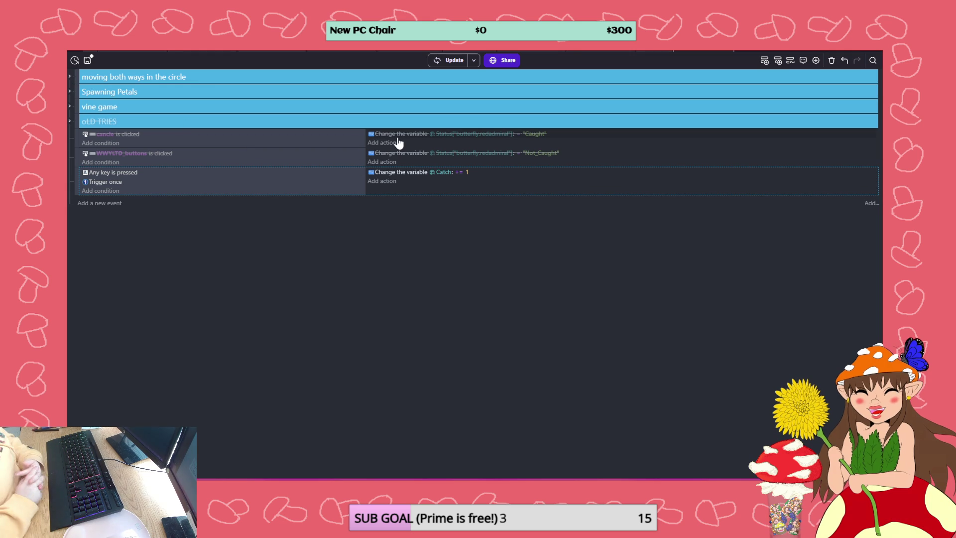
left_click(526, 51)
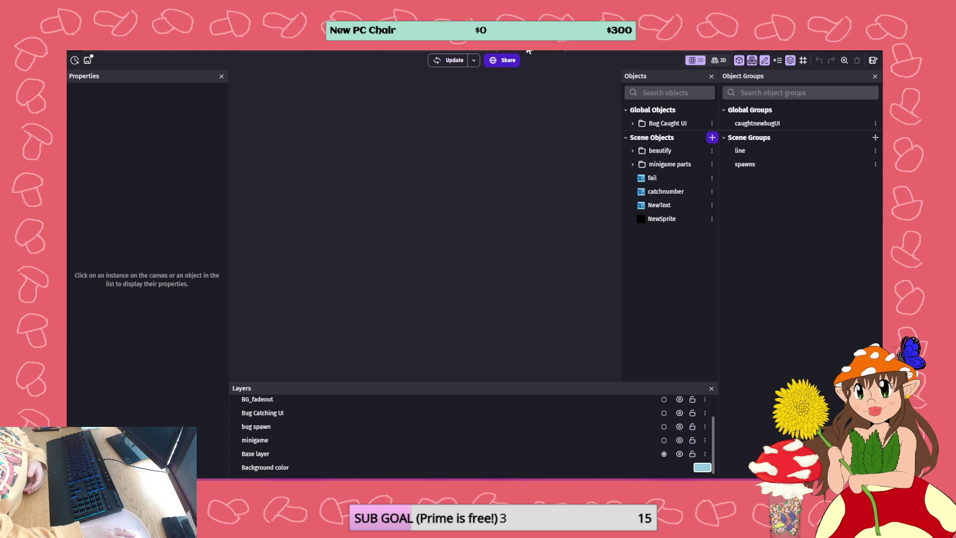
Refresh the debugger to see Catch at 3, close the game window, and return to the caught toggle events
left_click(468, 51)
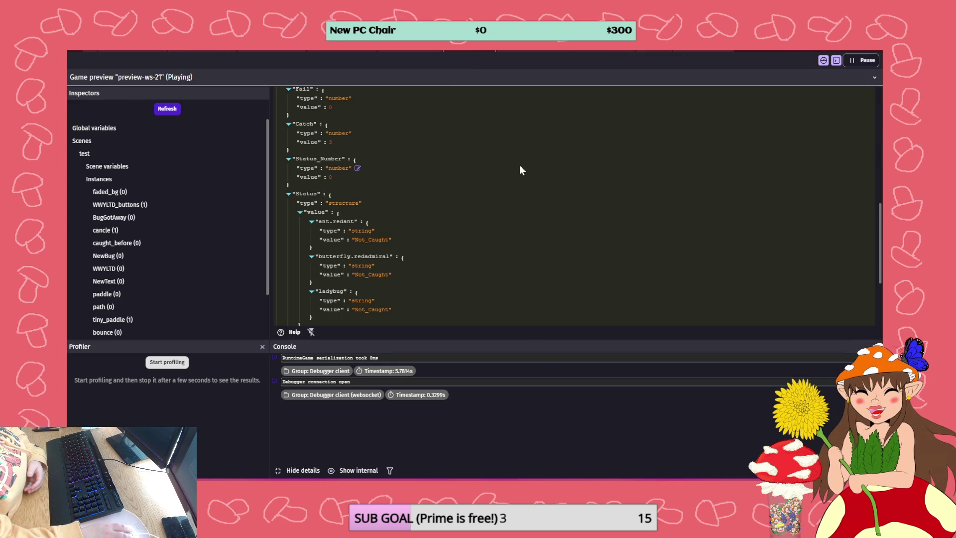
left_click(165, 109)
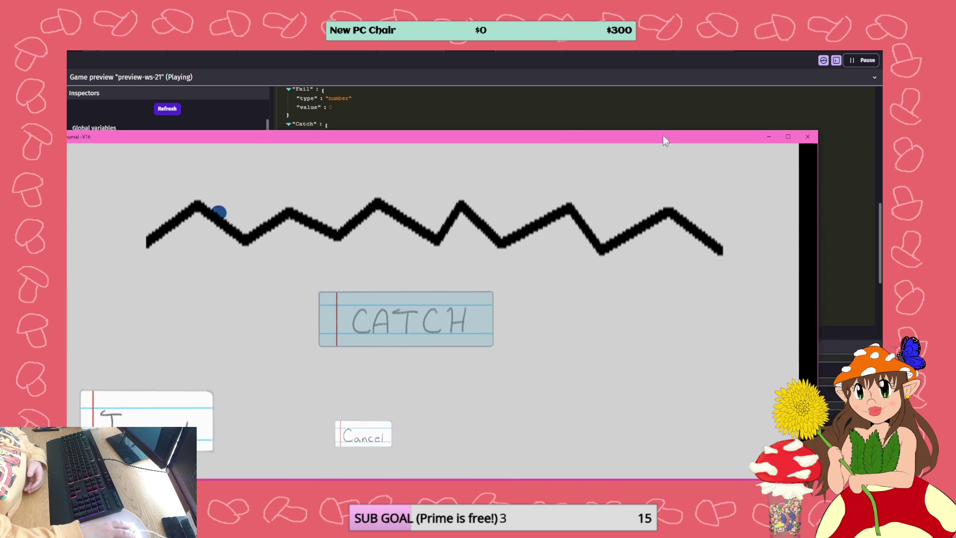
left_click(817, 115)
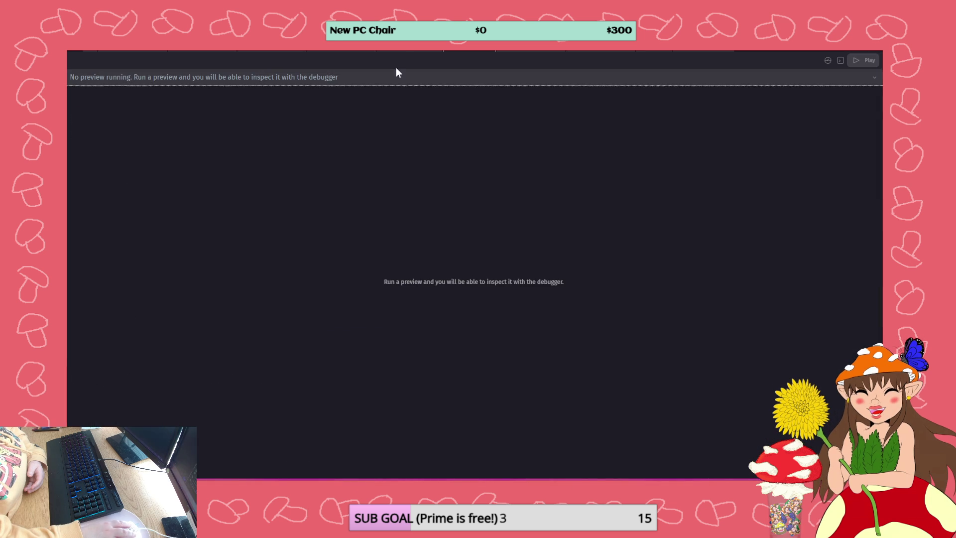
left_click(405, 50)
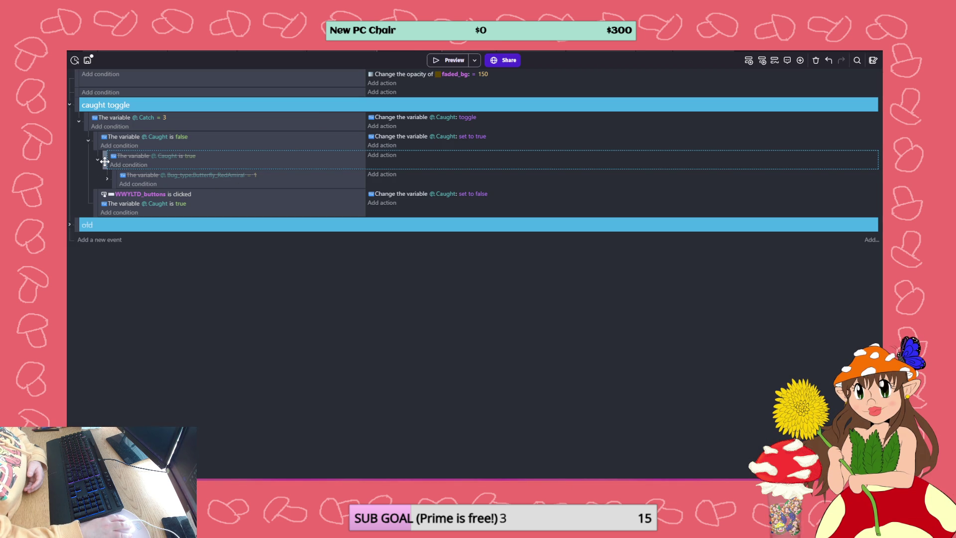
Move the disabled Caught is true event out and put Caught is true before the WWYLTD_buttons click
mouse_move(86, 219)
left_mouse_down()
mouse_move(88, 238)
mouse_move(86, 214)
left_mouse_up()
left_click(70, 188)
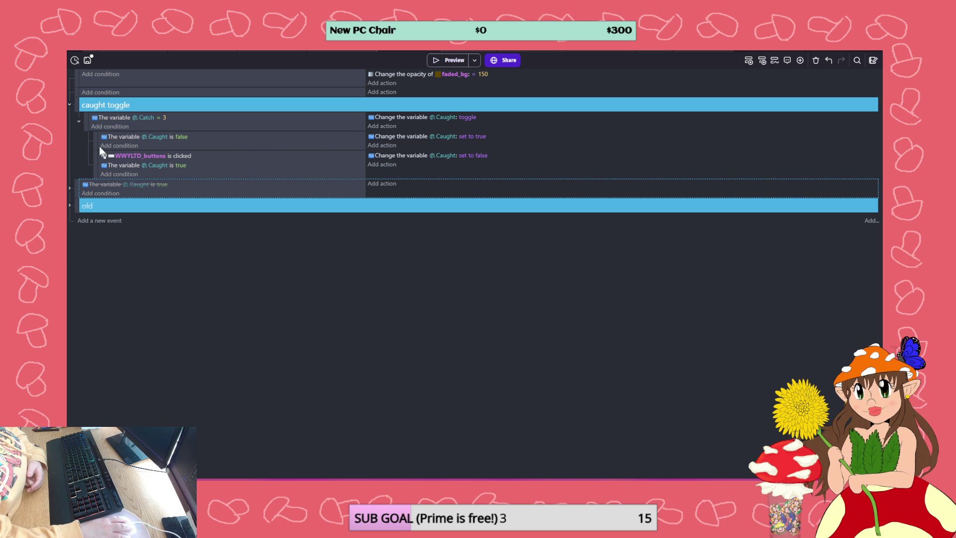
left_click_drag(151, 156, 144, 170)
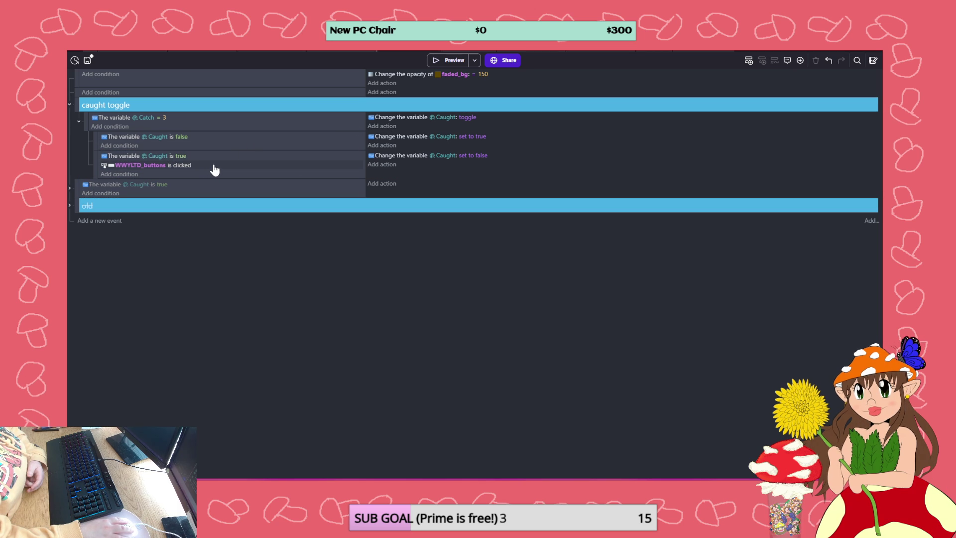
Add a new sub-event to the caught toggle group, move the Caught toggle action into it, and preview
left_click(78, 220)
left_click_drag(79, 217, 100, 178)
left_click(413, 118)
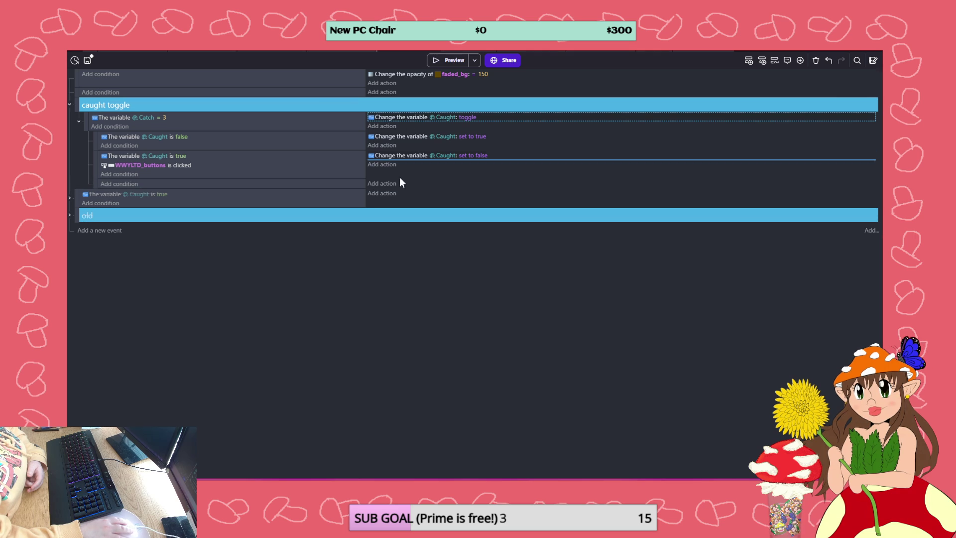
left_click_drag(397, 184, 396, 184)
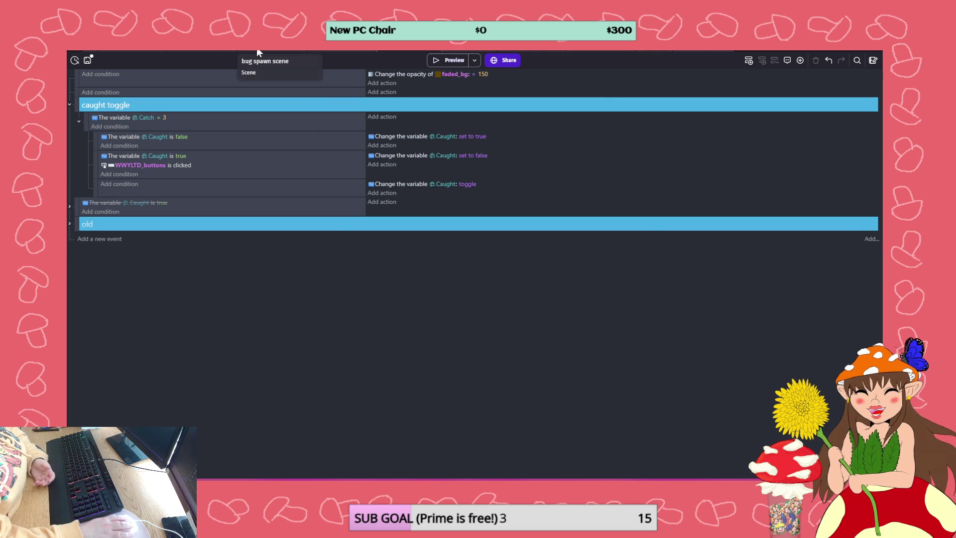
left_click(352, 52)
left_click(449, 62)
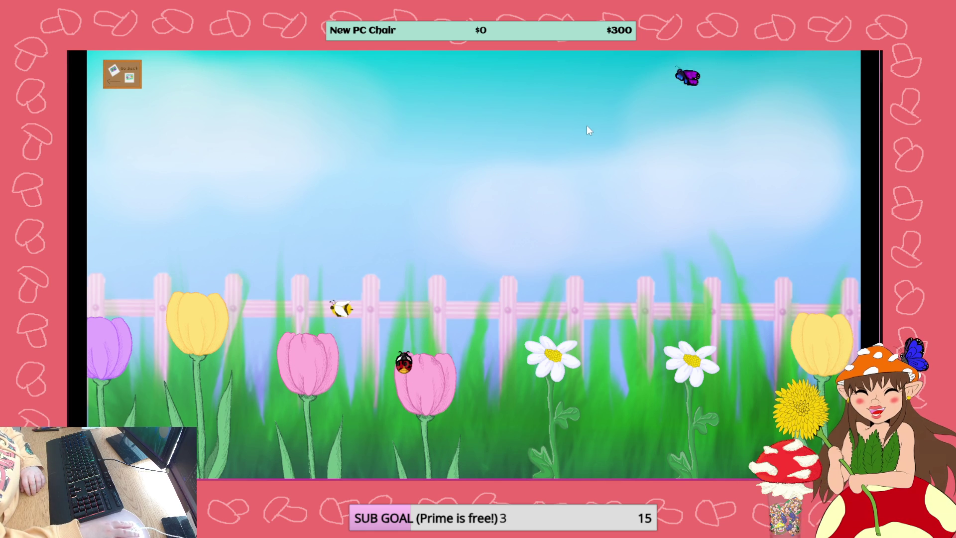
Catch the butterfly in the preview, then confirm Butterfly_RedAdmiral is 1 and Caught false in the debugger
left_click(559, 98)
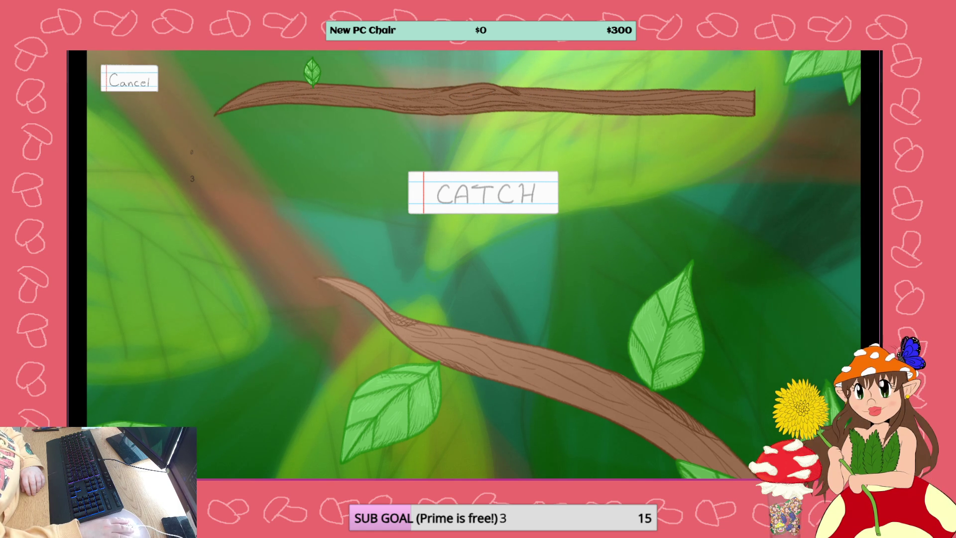
key("alt+Tab")
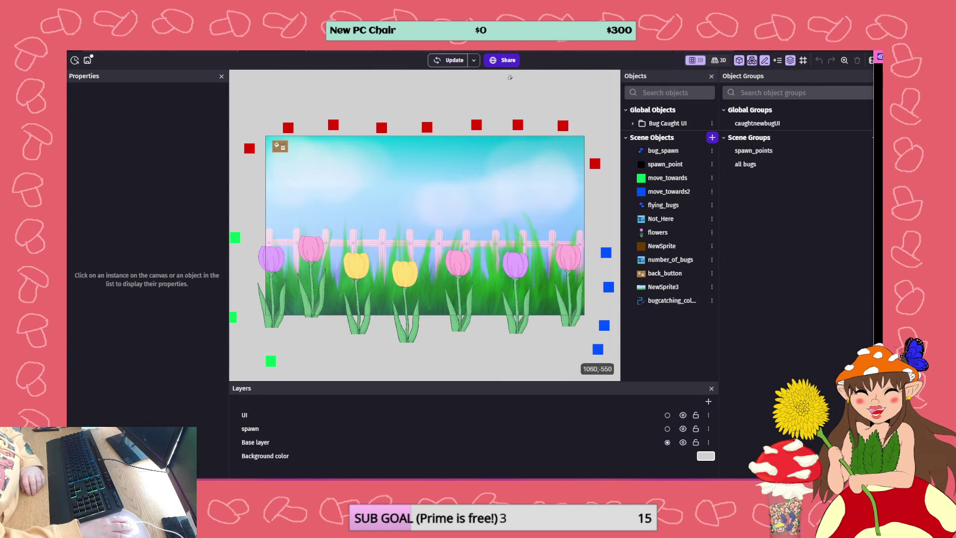
key("ctrl+Tab")
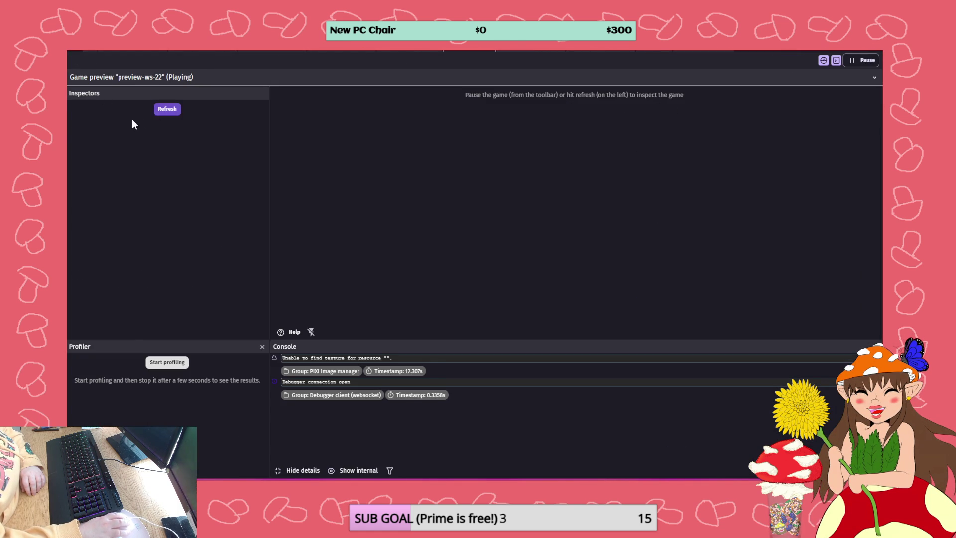
left_click(167, 109)
left_click(109, 128)
scroll(402, 169, "down", 4)
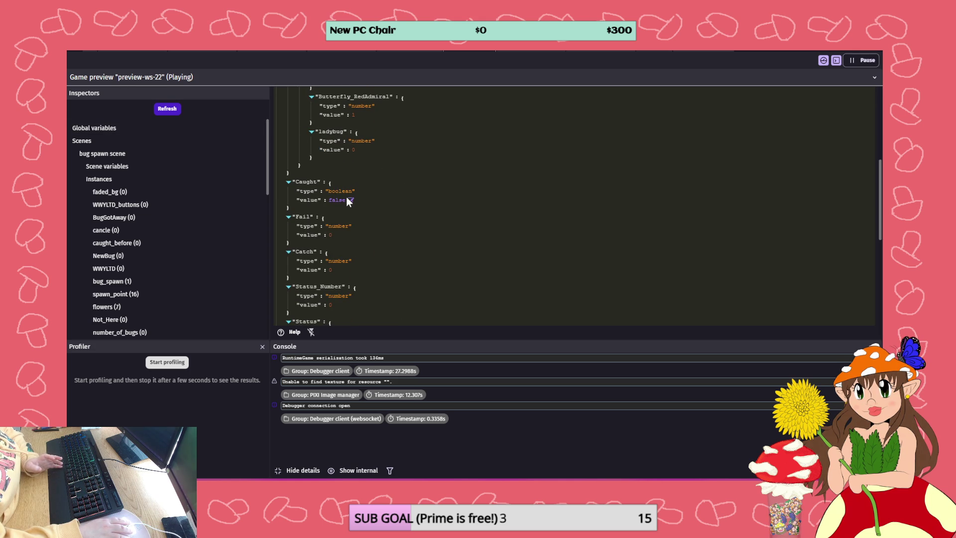
scroll(347, 200, "down", 4)
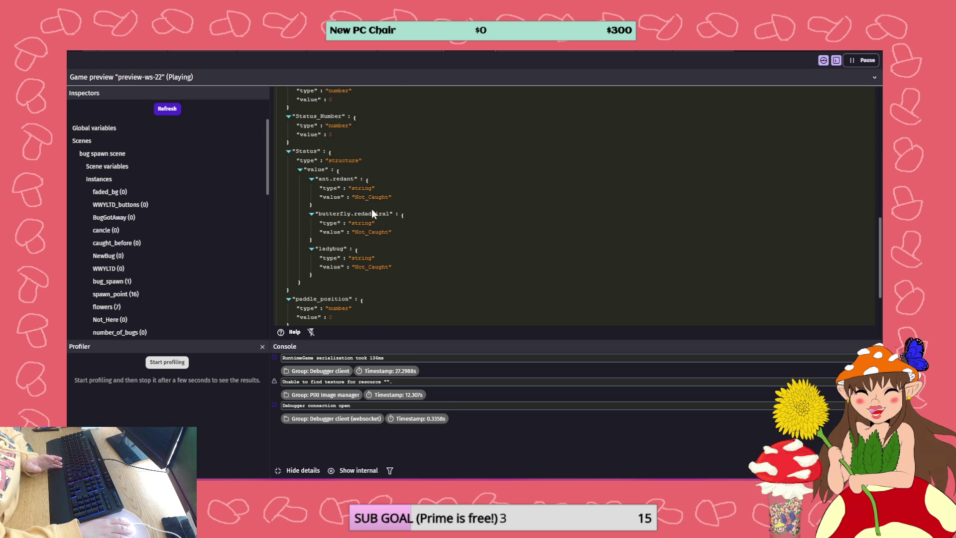
scroll(401, 228, "down", 2)
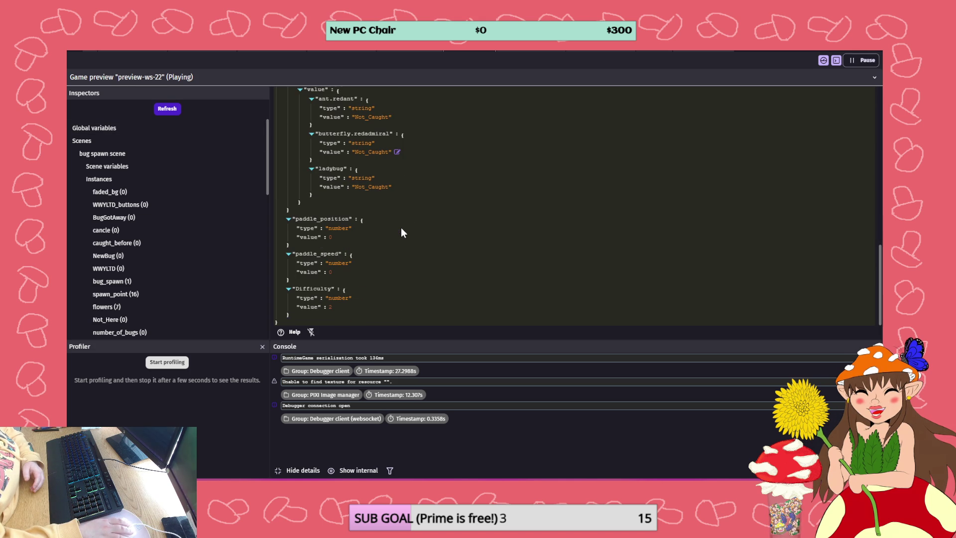
scroll(402, 232, "up", 7)
scroll(404, 228, "down", 1)
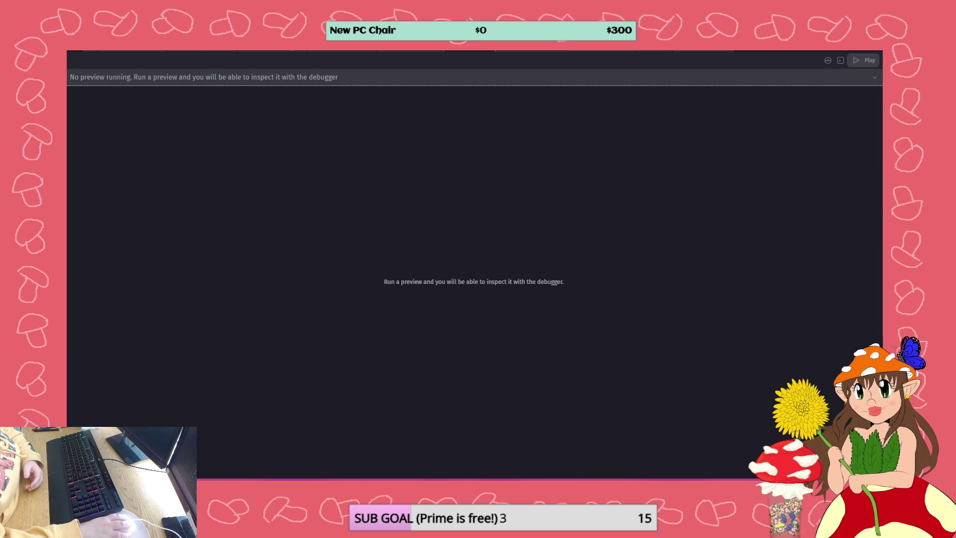
left_click(289, 52)
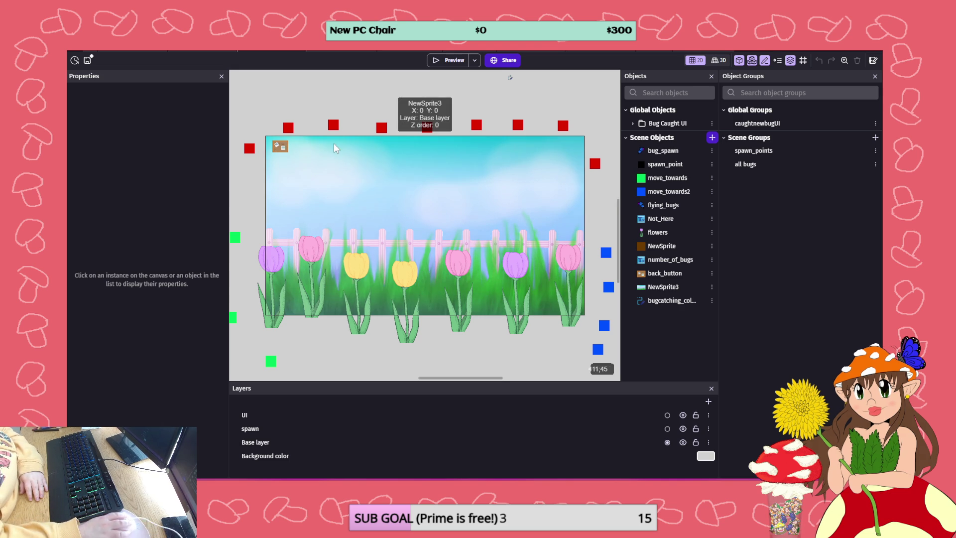
Save the project, then start and cancel adding a condition to the empty event
left_click(89, 61)
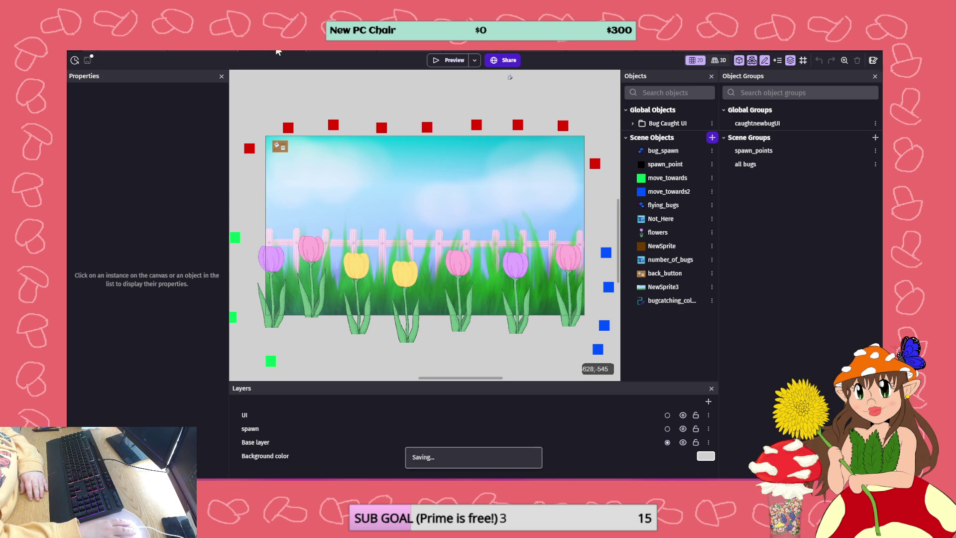
left_click(374, 54)
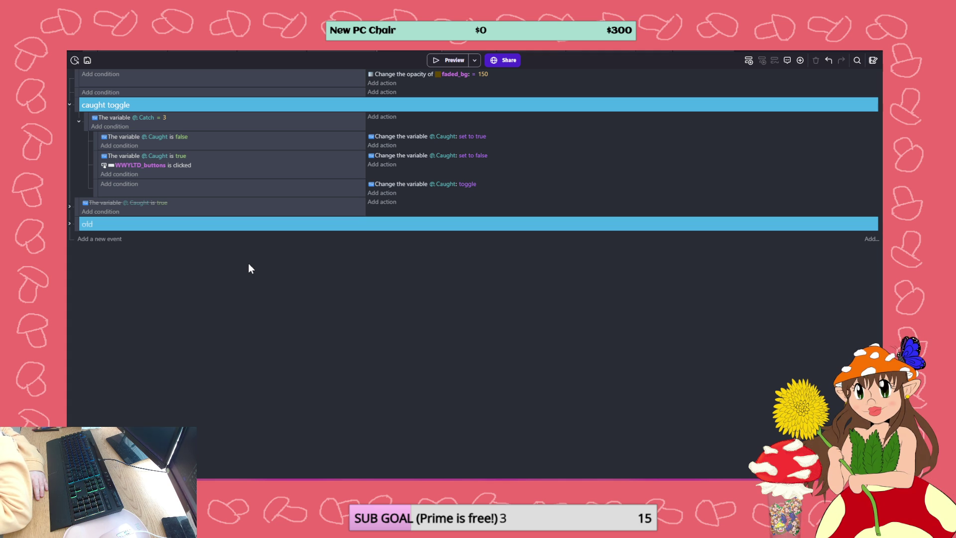
left_click(107, 93)
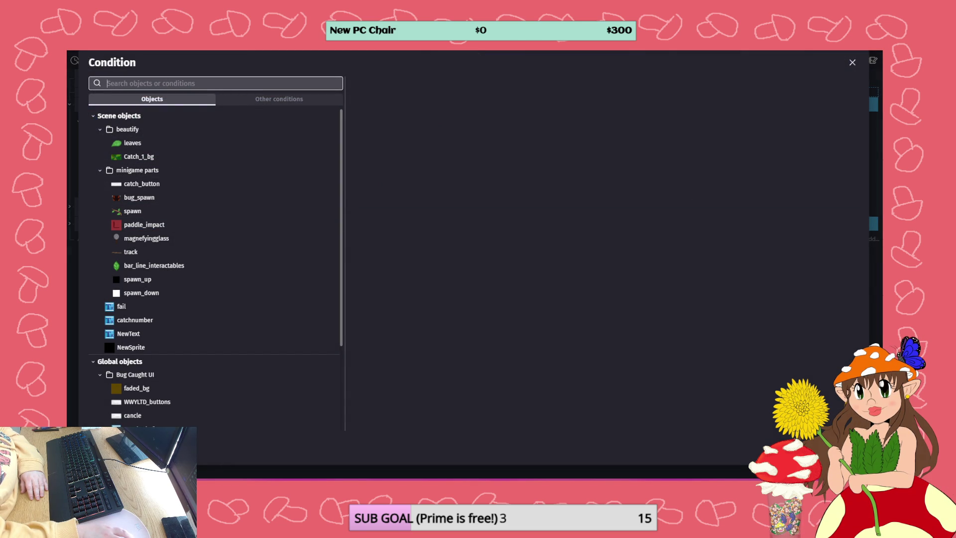
key("Escape")
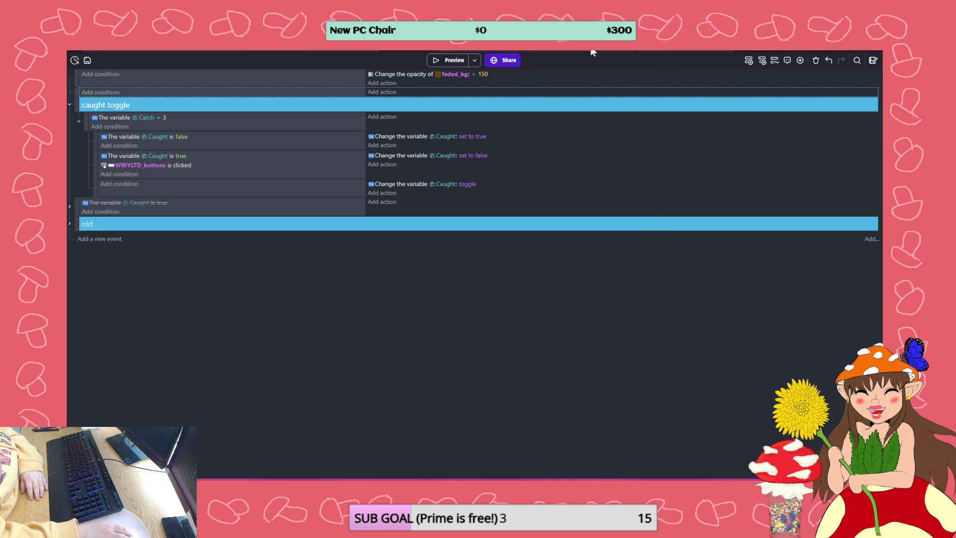
Disable the Include events from CatchingBug link in the bug spawn scene's events
left_click(592, 45)
right_click(274, 298)
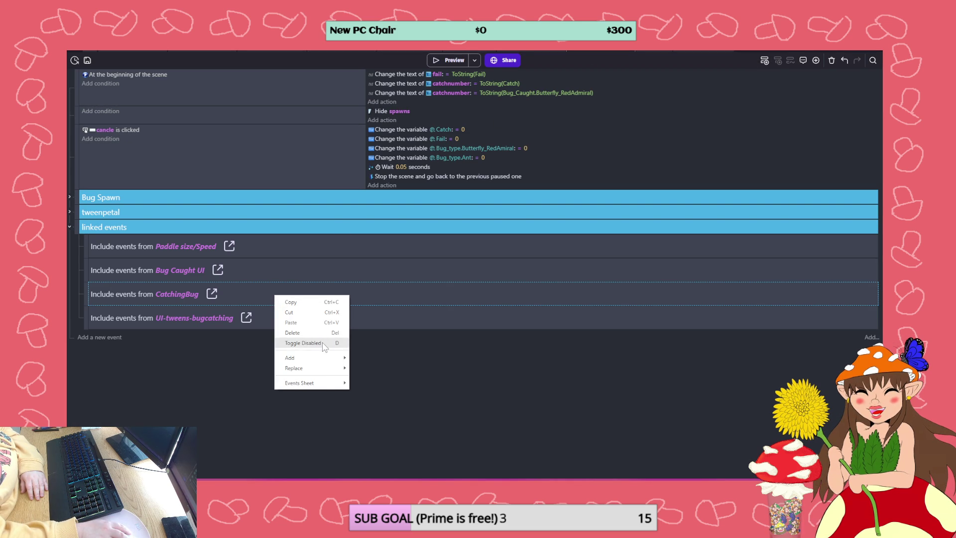
left_click(322, 339)
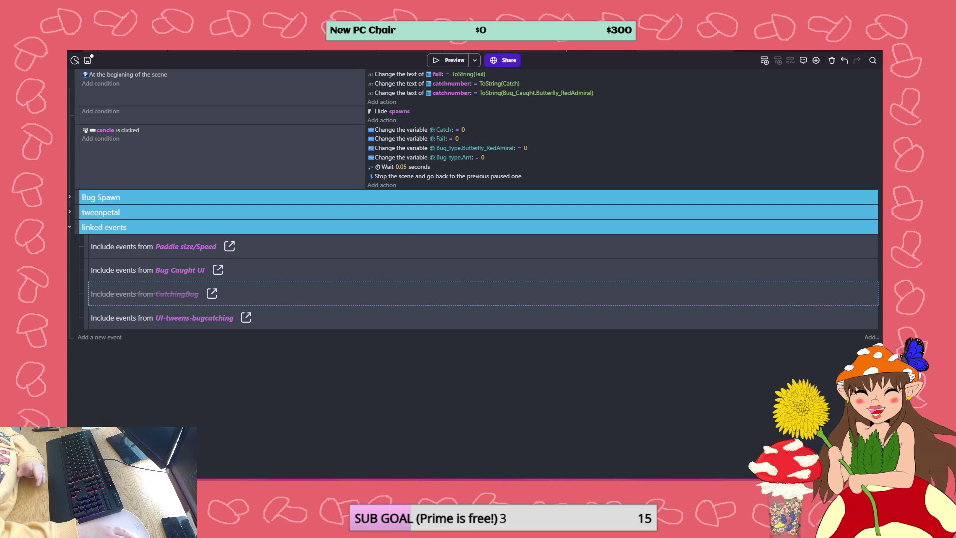
left_click(330, 46)
scroll(154, 121, "down", 10)
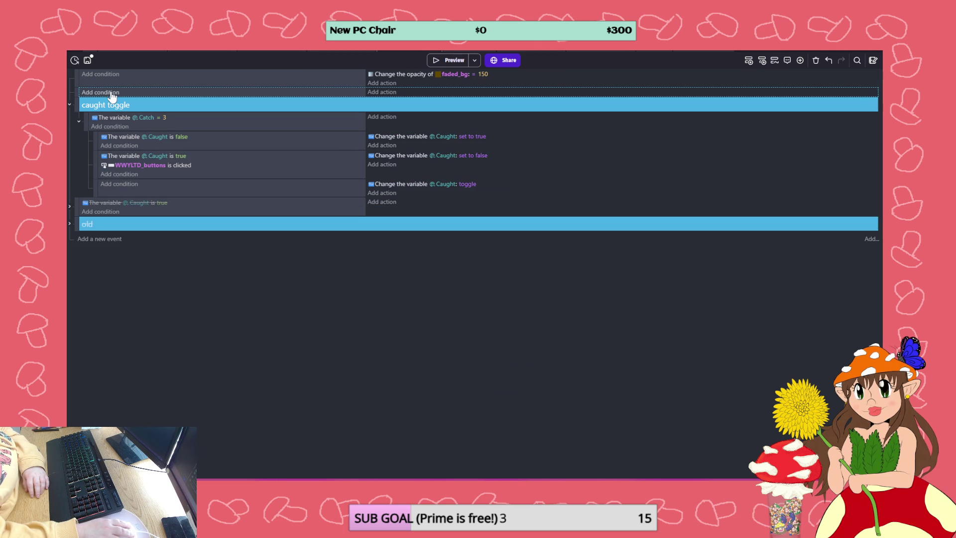
Give the empty event the Keyboard 'Any key pressed' condition
left_click(156, 100)
left_click(265, 100)
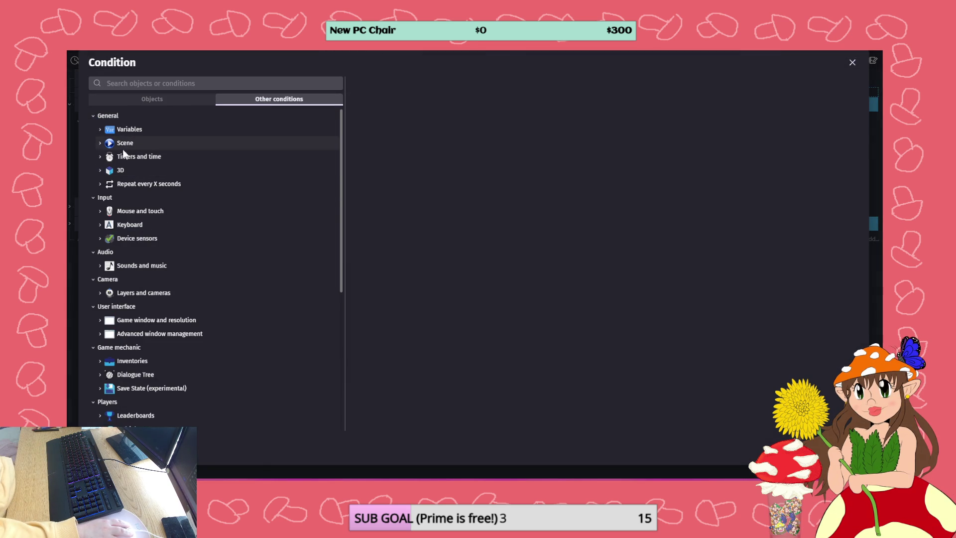
left_click(152, 223)
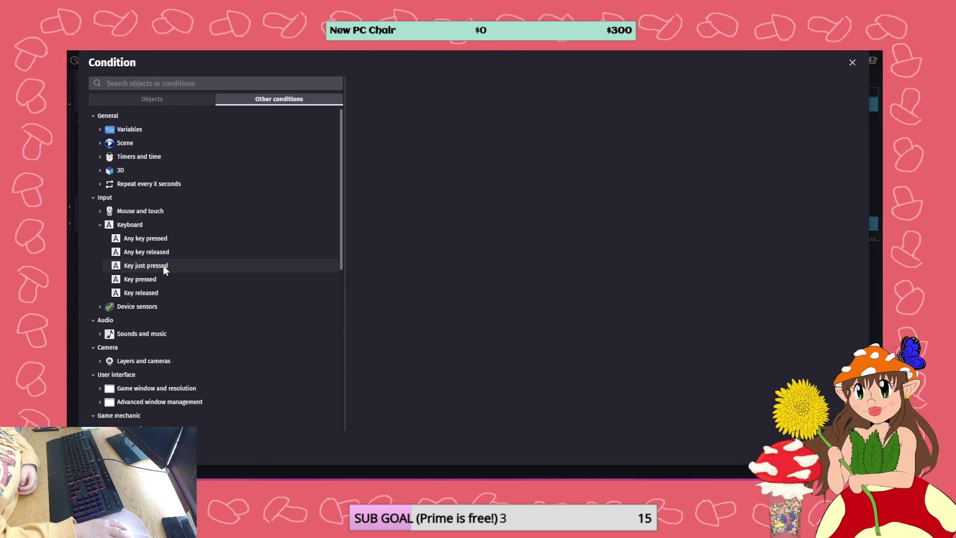
left_click(160, 251)
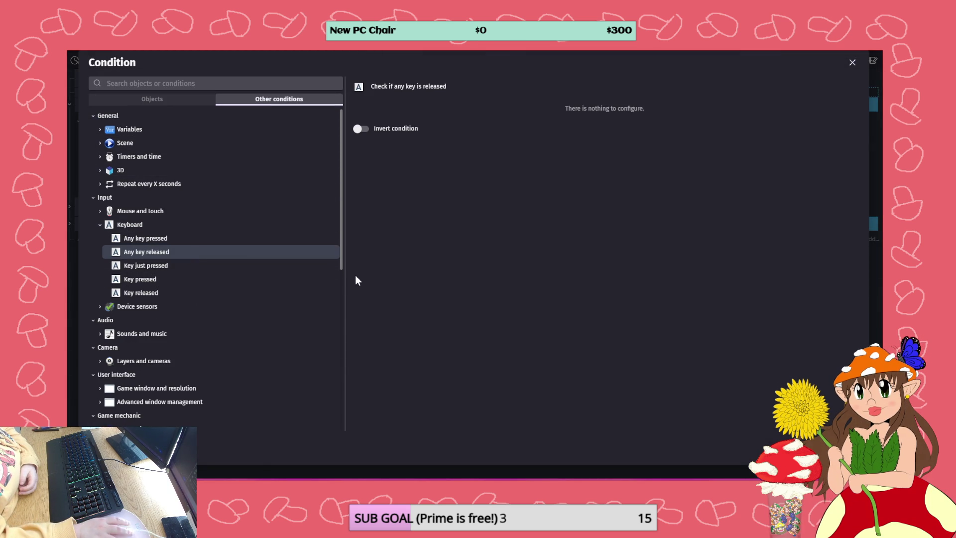
double_click(216, 238)
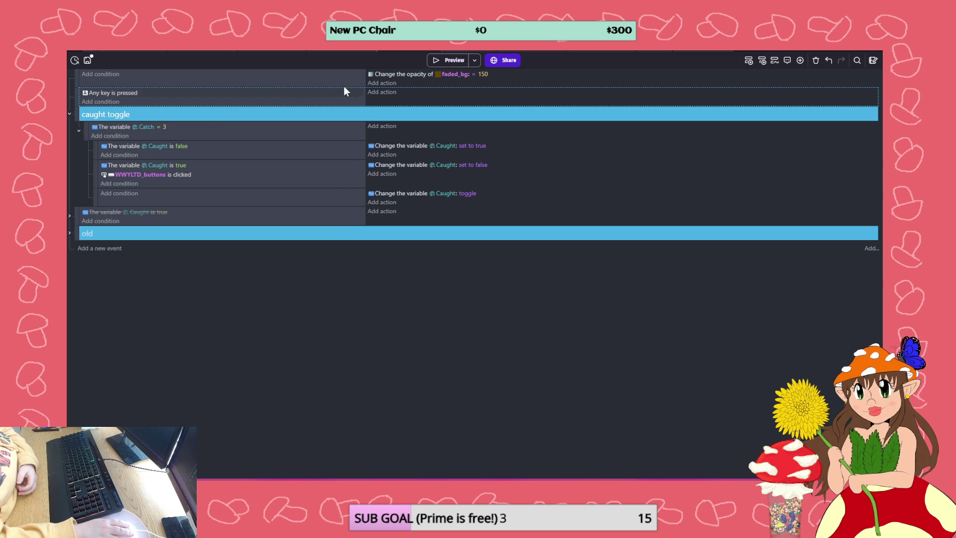
Add an action that sets the Catch variable to 3
left_click(377, 93)
left_click(270, 100)
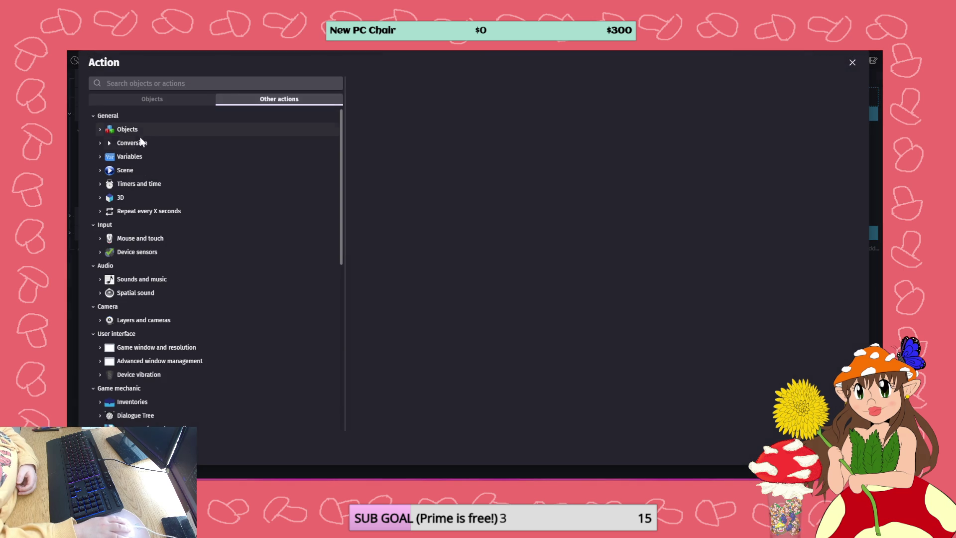
left_click(129, 160)
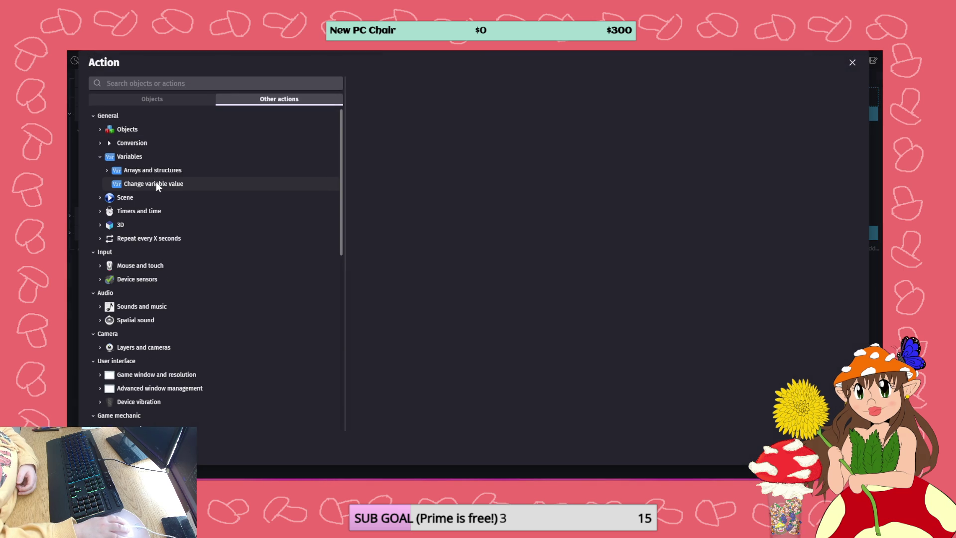
left_click(157, 183)
left_click(398, 276)
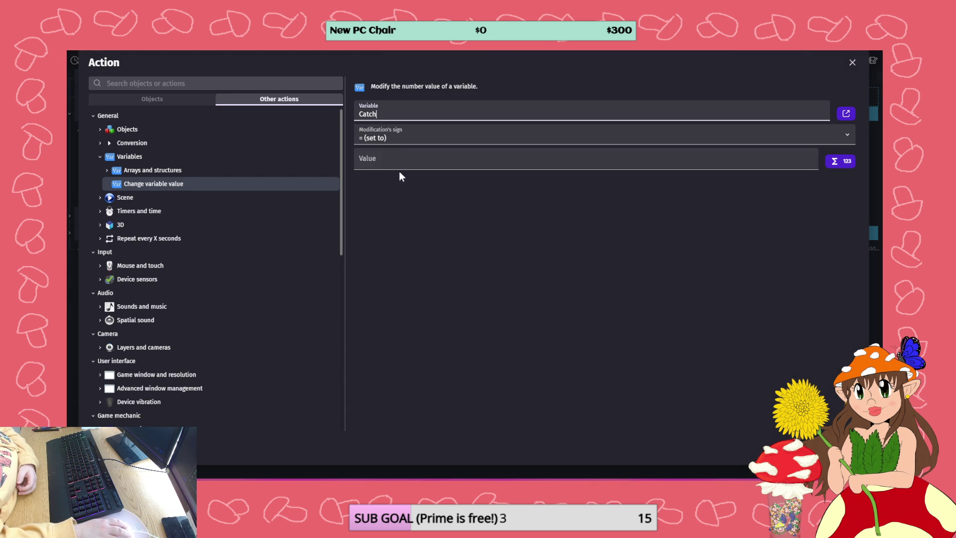
left_click(396, 137)
left_click(392, 154)
left_click(394, 154)
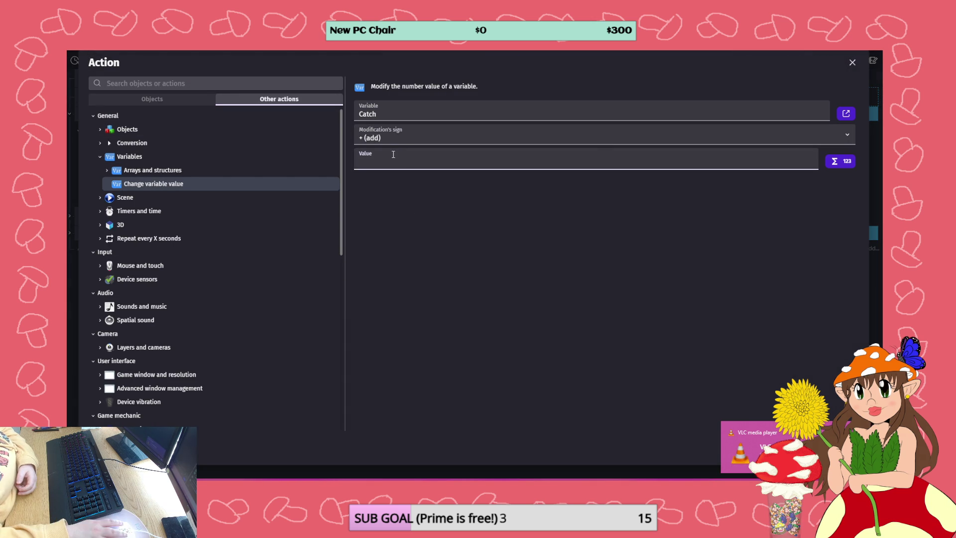
left_click(393, 138)
left_click(388, 150)
type("3")
scroll(159, 189, "down", 10)
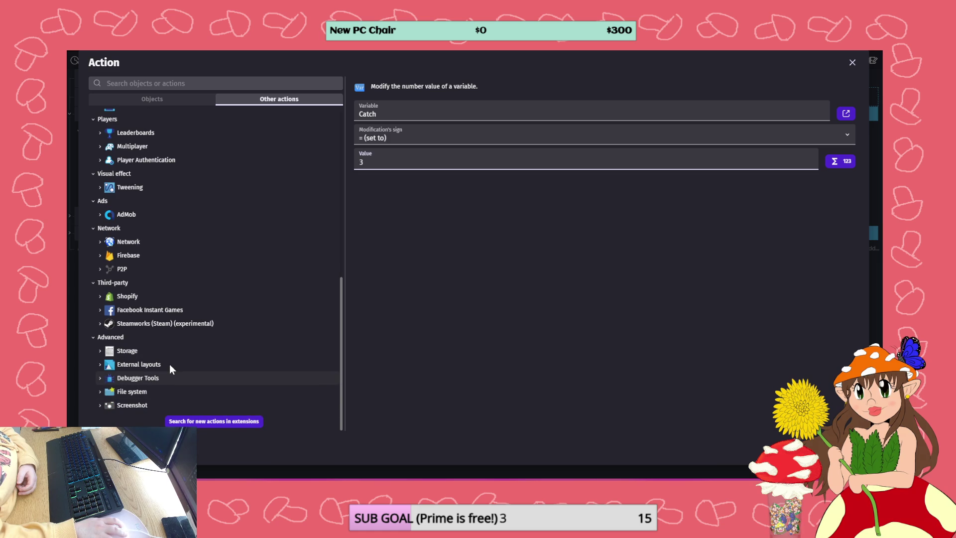
left_click(170, 378)
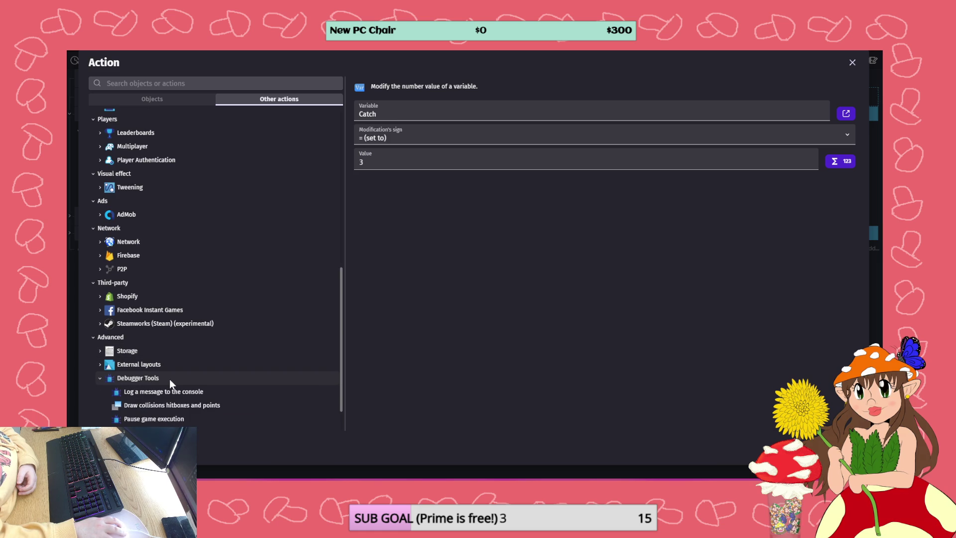
scroll(168, 271, "up", 1)
scroll(168, 262, "down", 1)
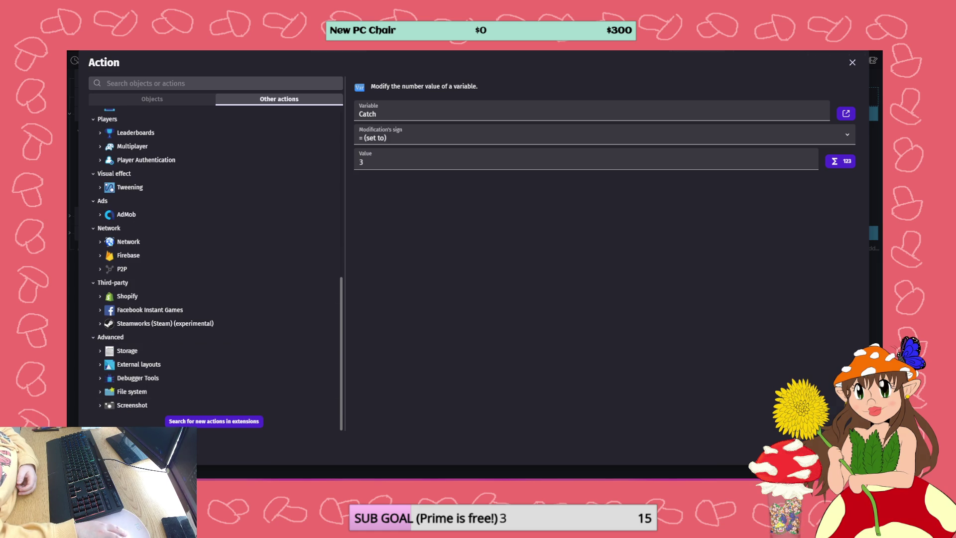
key("Escape")
Add the 'Trigger once while true' condition to the key-press event
left_click(122, 102)
left_click(244, 99)
scroll(165, 369, "down", 5)
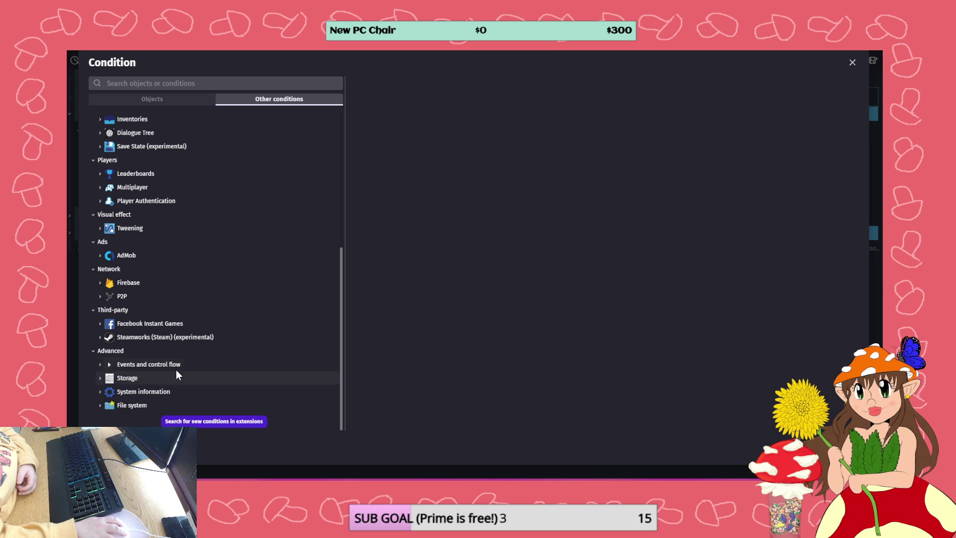
left_click(171, 367)
scroll(175, 394, "down", 1)
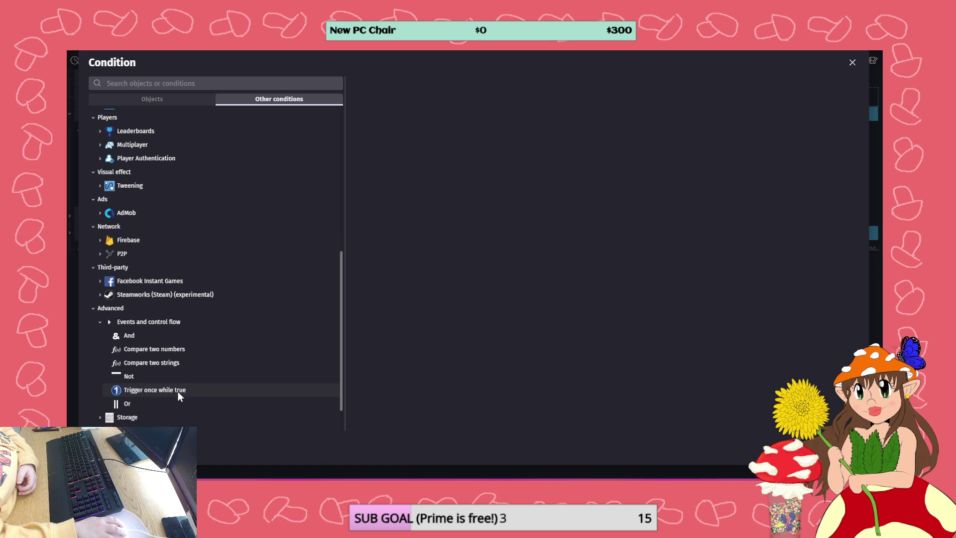
left_click(178, 391)
key("Return")
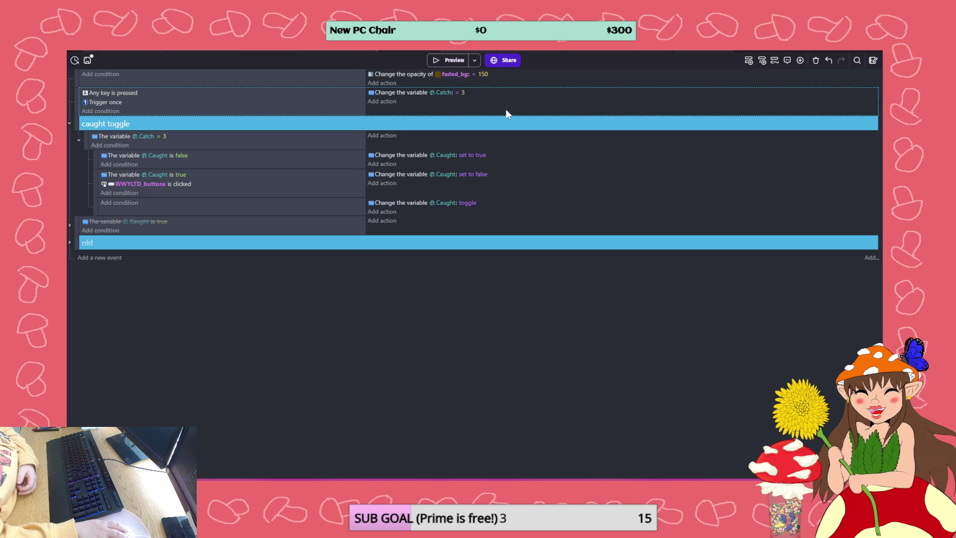
Preview the bug spawn scene and catch the butterfly flying over the garden
left_click(448, 61)
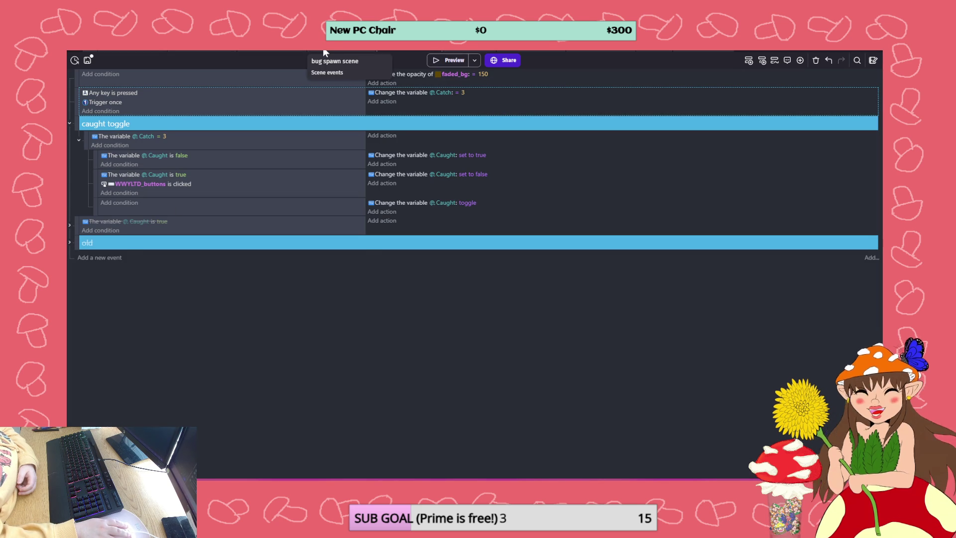
left_click(322, 47)
left_click(451, 61)
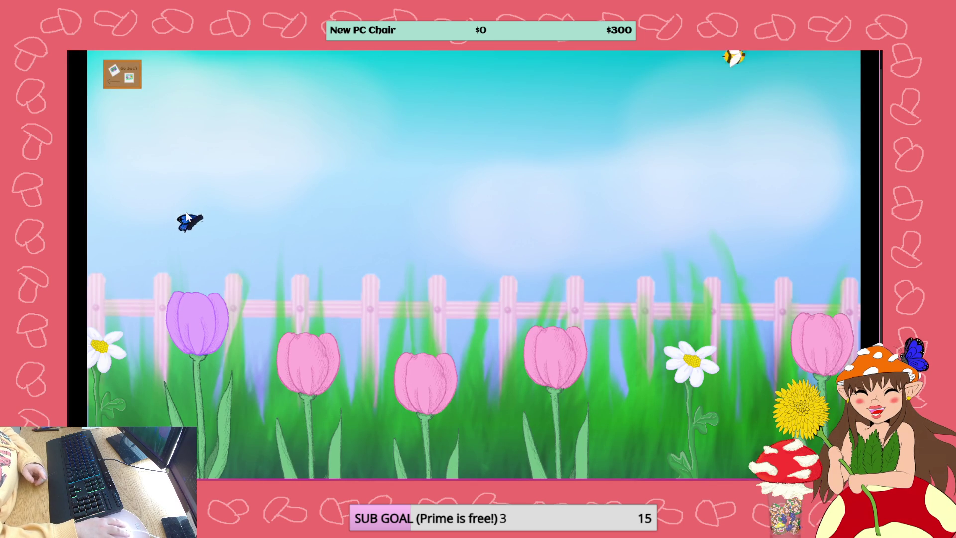
left_click(225, 216)
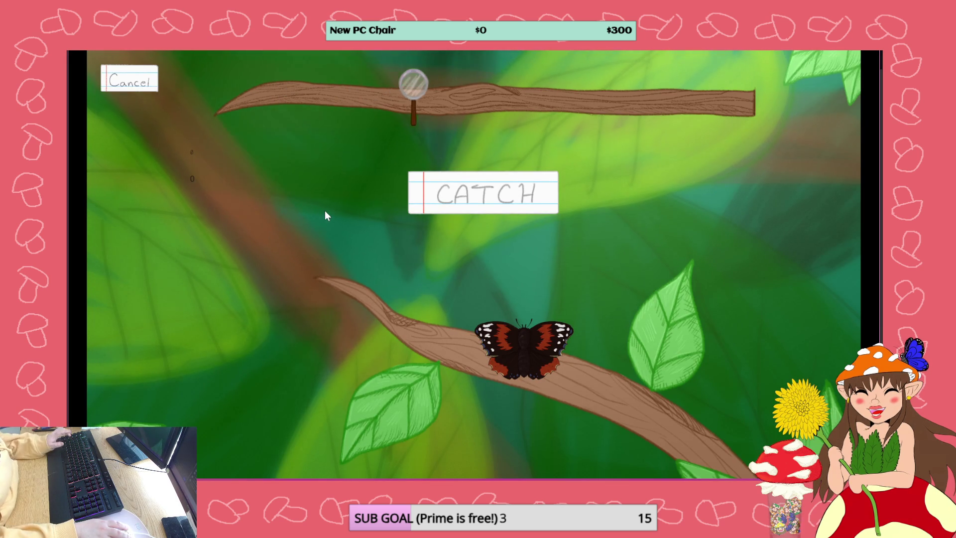
key("alt+Tab")
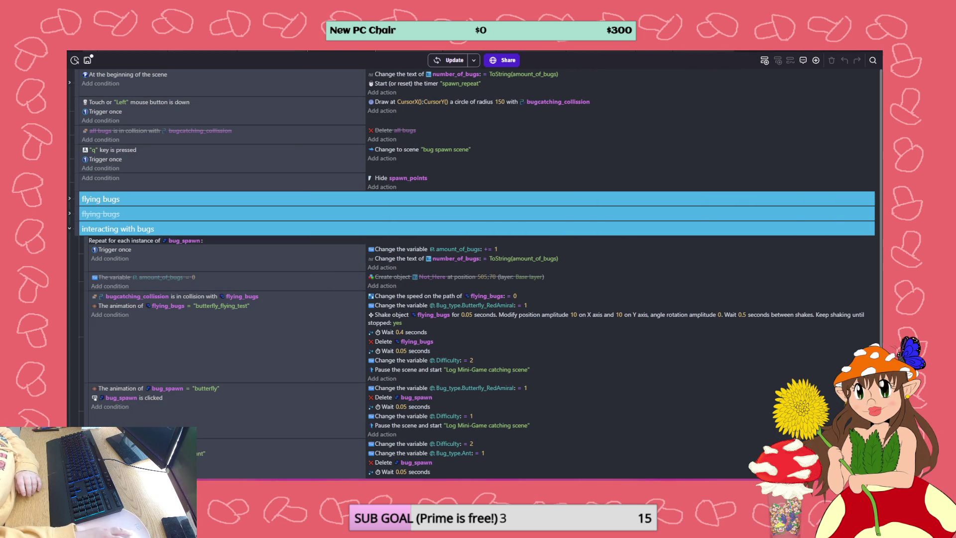
Check the debugger's global variables: Caught is false and Catch is 3
left_click(481, 51)
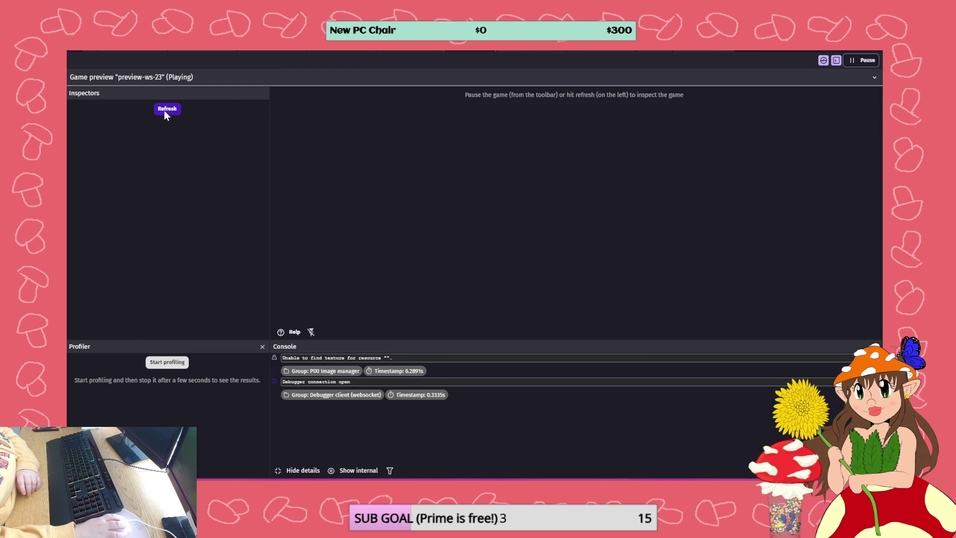
left_click(120, 127)
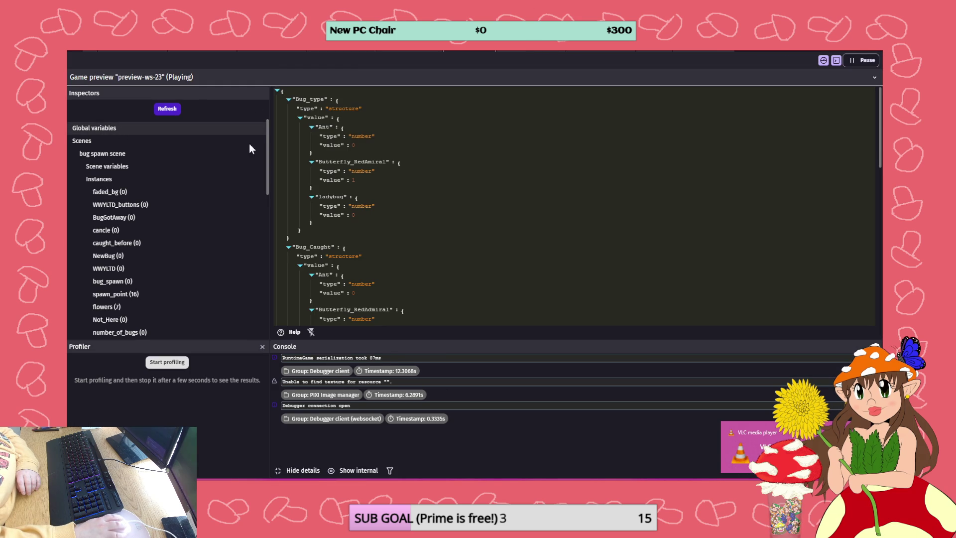
scroll(378, 157, "down", 3)
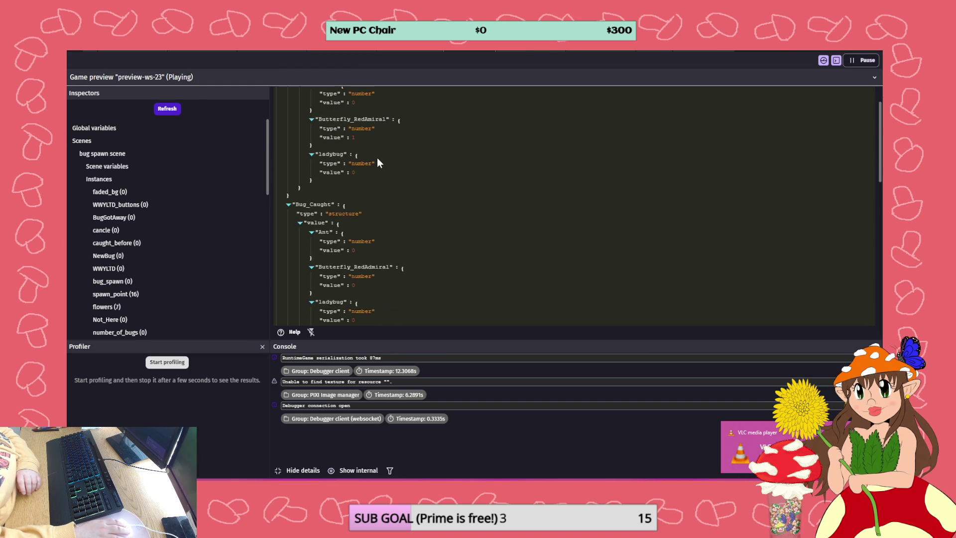
scroll(379, 174, "down", 4)
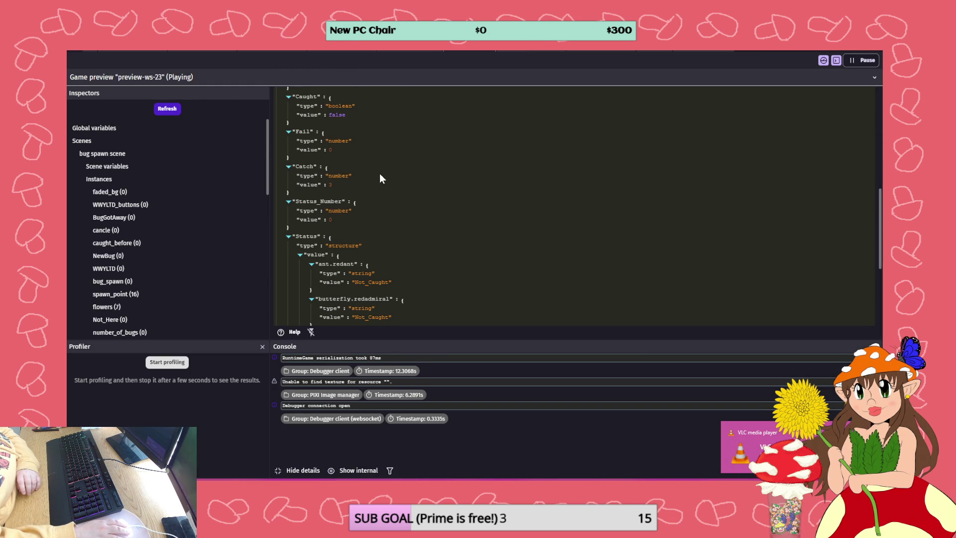
scroll(379, 150, "up", 4)
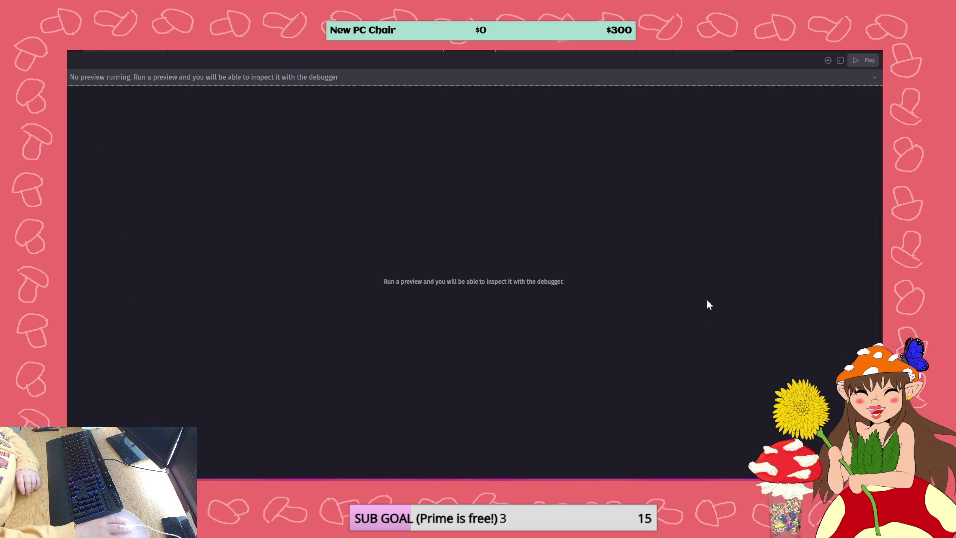
left_click(399, 50)
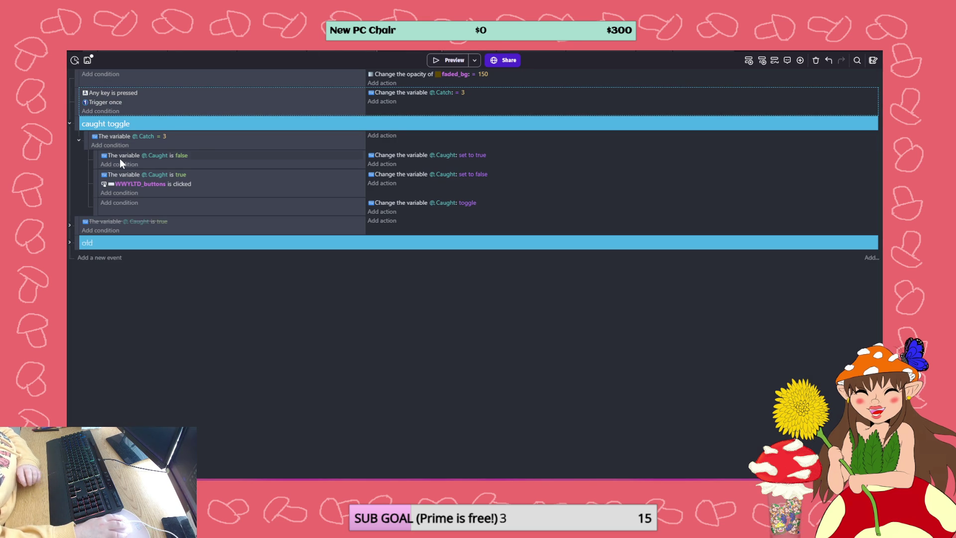
Move the WWYLTD_buttons check above Caught is false, put the toggle under Catch = 3, delete the empty sub-event
left_click_drag(98, 181, 98, 152)
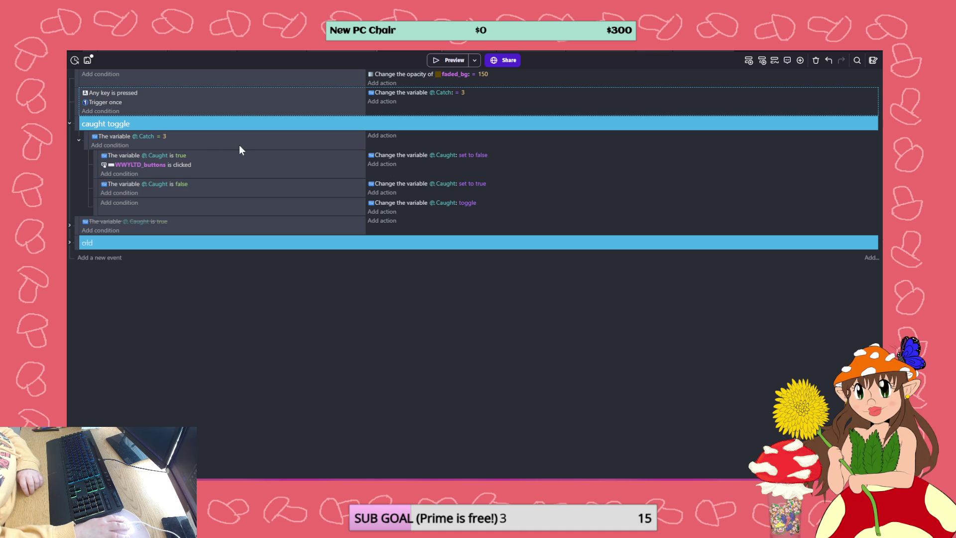
mouse_move(378, 204)
left_mouse_down()
mouse_move(399, 197)
mouse_move(397, 136)
left_mouse_up()
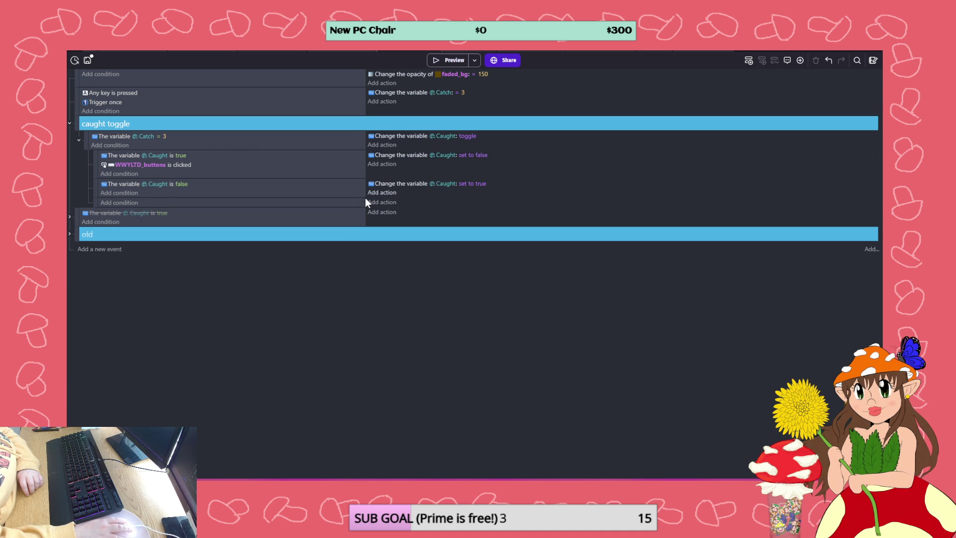
left_click(360, 204)
key("Delete")
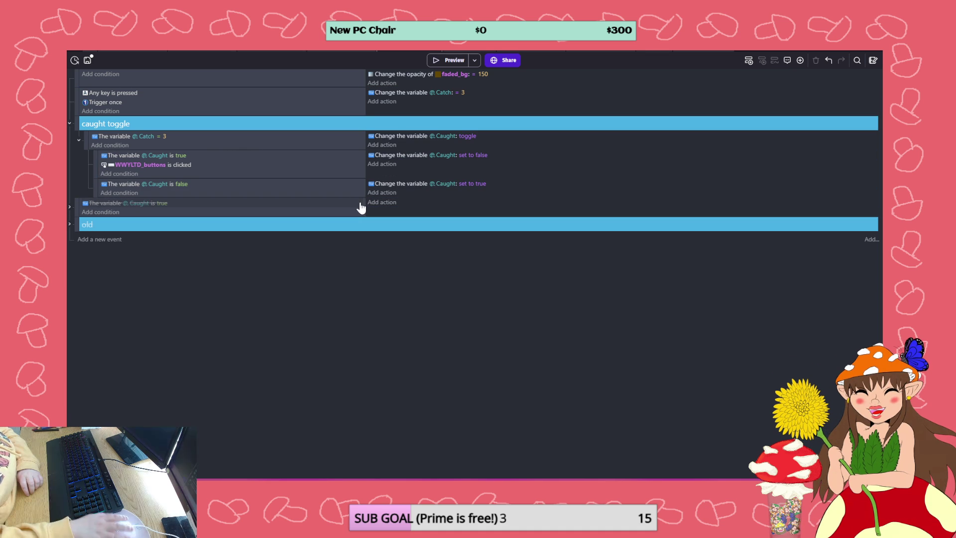
left_click(272, 46)
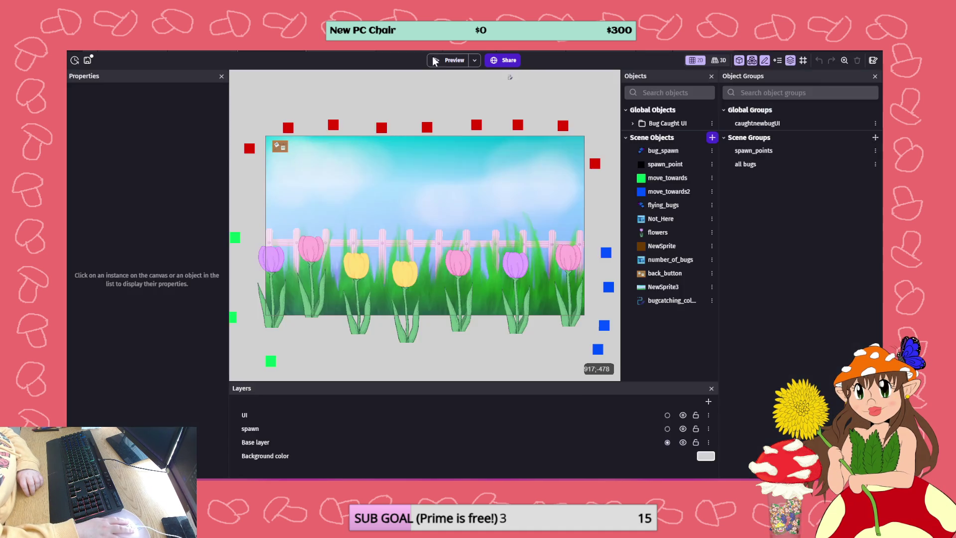
Preview, catch the butterfly, and confirm in the debugger that Caught is now true
left_click(440, 58)
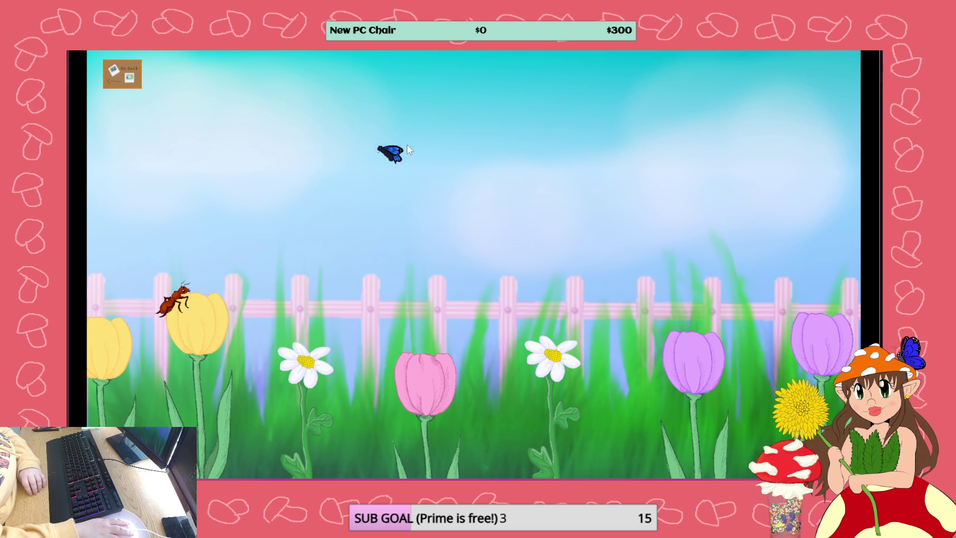
left_click(397, 148)
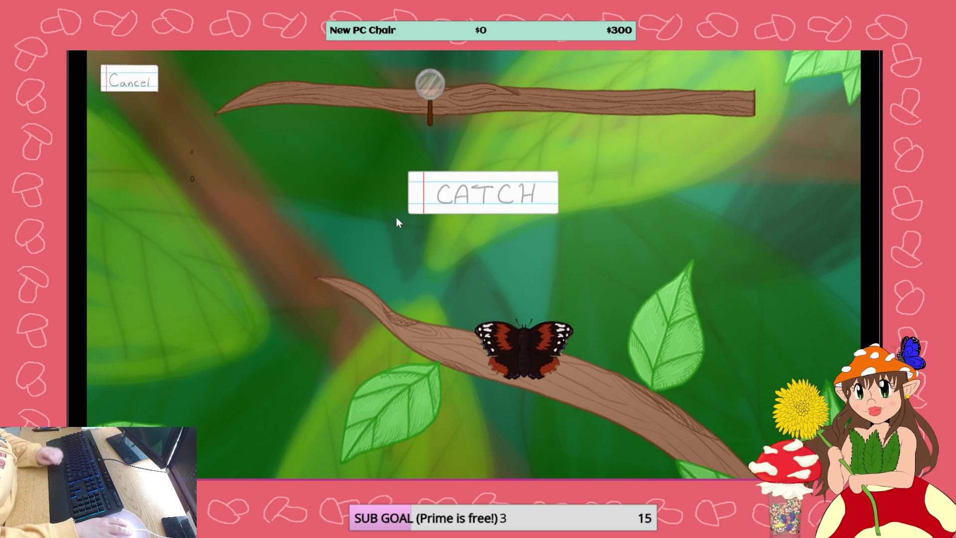
key("alt+F4")
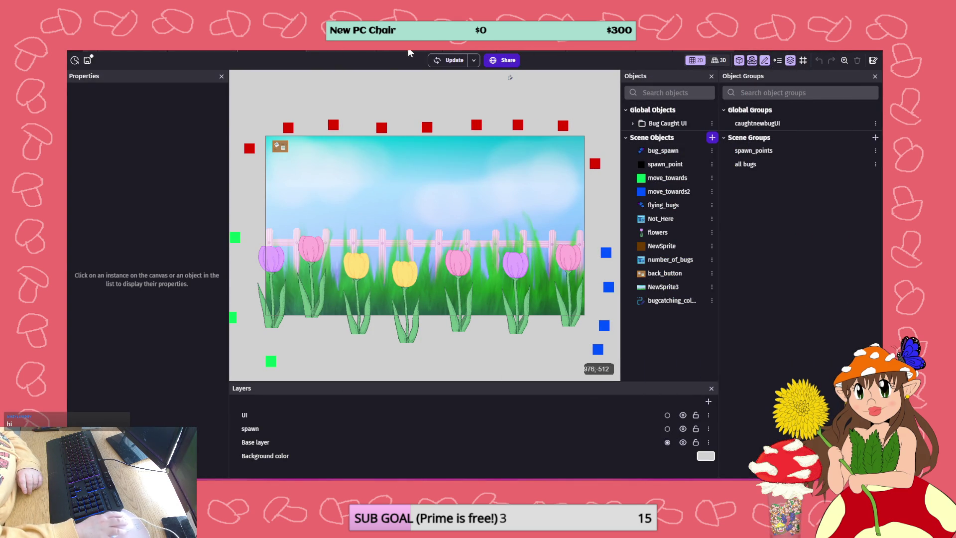
left_click(482, 52)
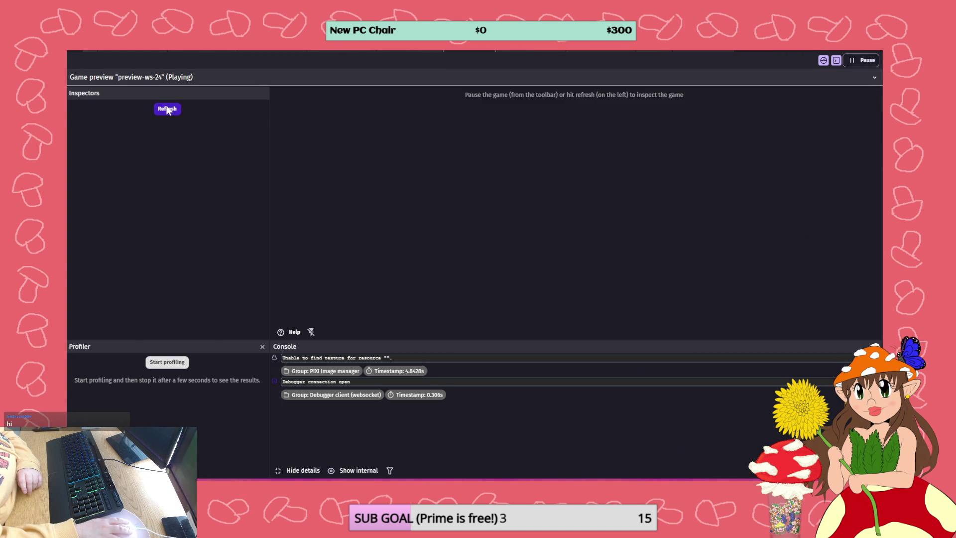
left_click(167, 109)
left_click(115, 125)
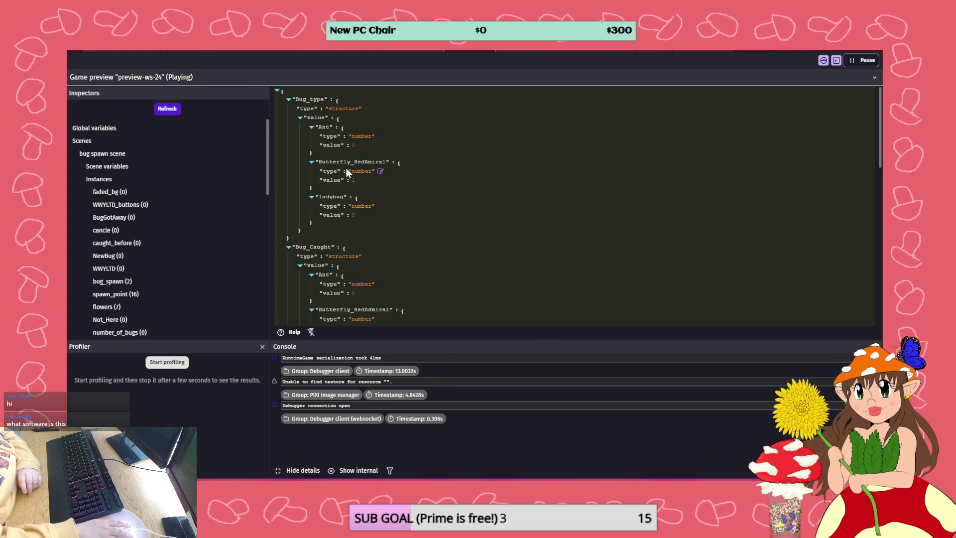
scroll(346, 167, "down", 4)
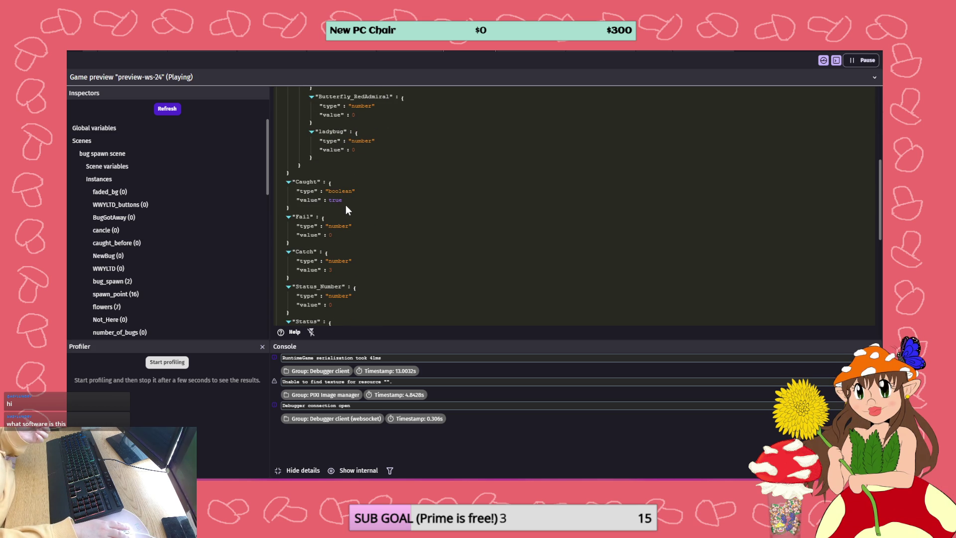
mouse_move(347, 275)
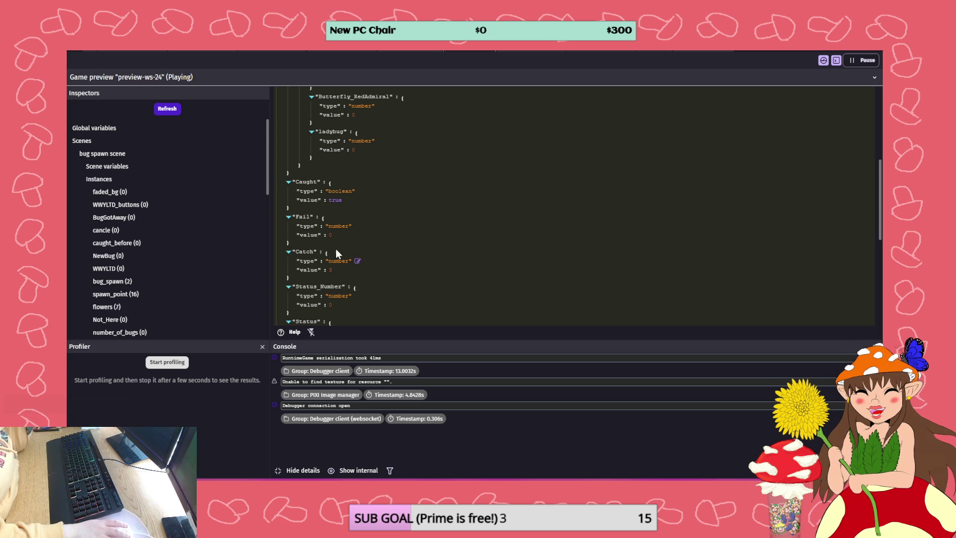
scroll(437, 211, "down", 5)
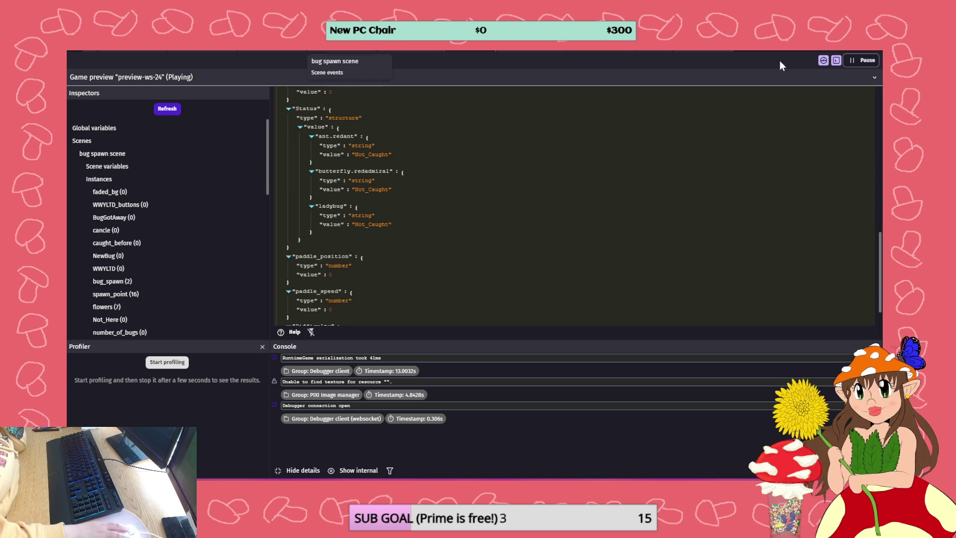
Re-enable the disabled 'Caught is true' event in the event sheet
left_click(396, 48)
right_click(436, 208)
left_click(474, 252)
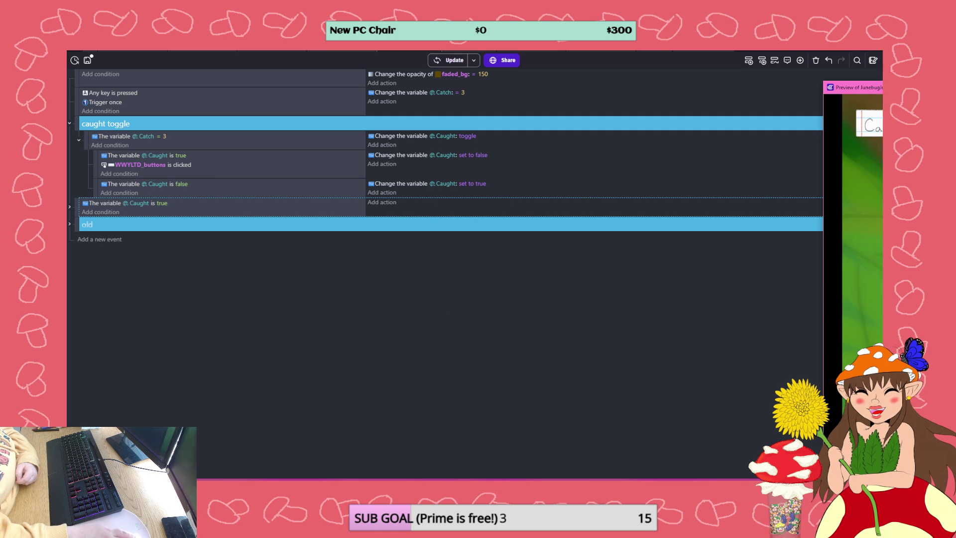
Start a new preview, catch the blue butterfly, and close the game
key("alt+F4")
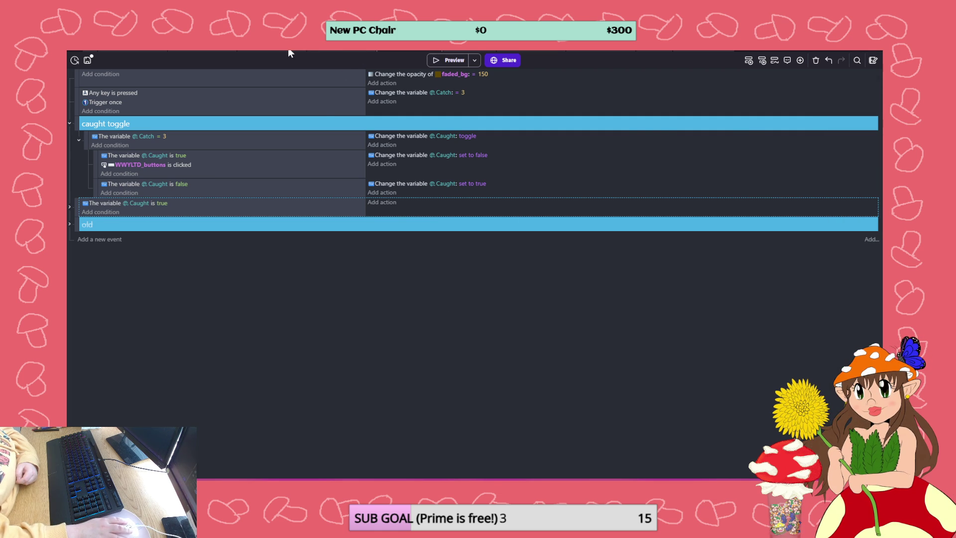
left_click(336, 51)
left_click(448, 60)
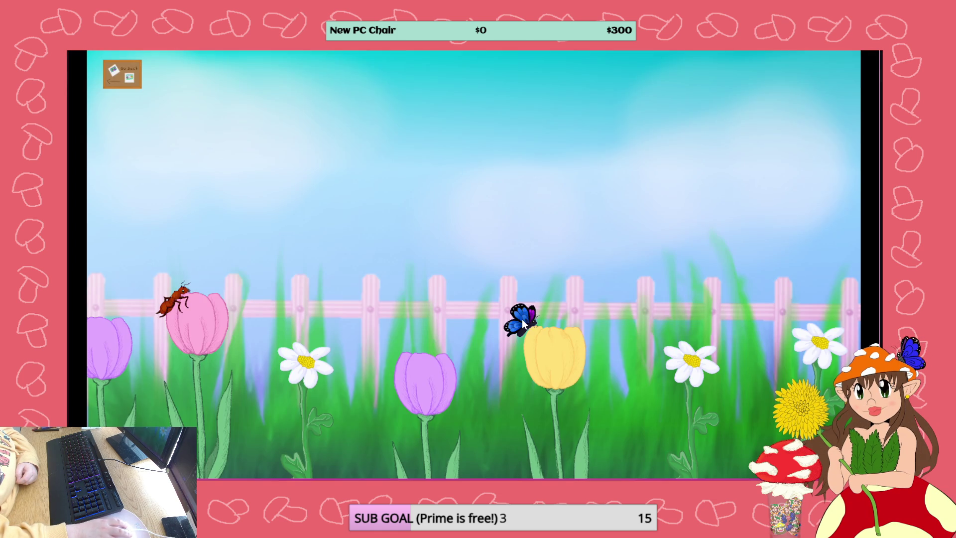
left_click(521, 319)
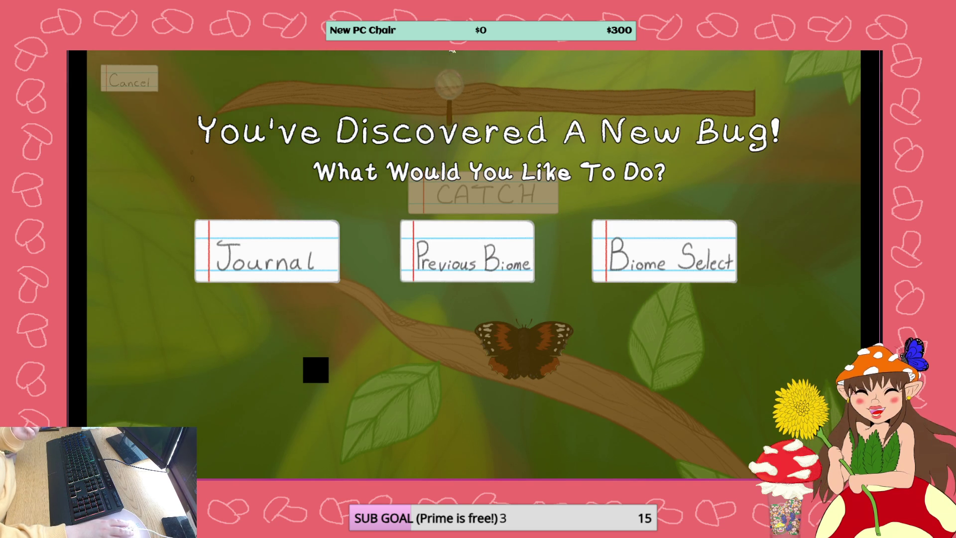
key("alt+F4")
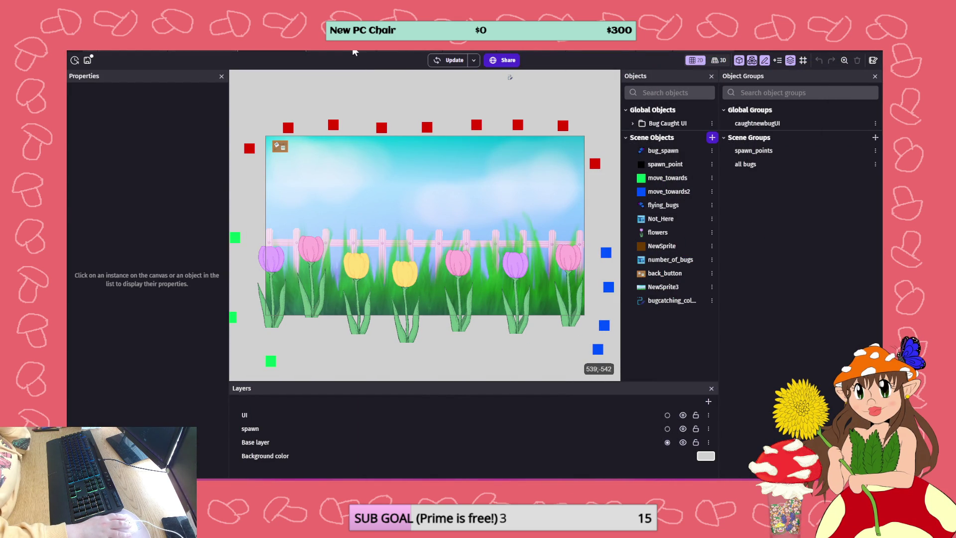
Confirm in the debugger that Caught is true and butterfly.redadmiral reads Caught_Once
left_click(409, 51)
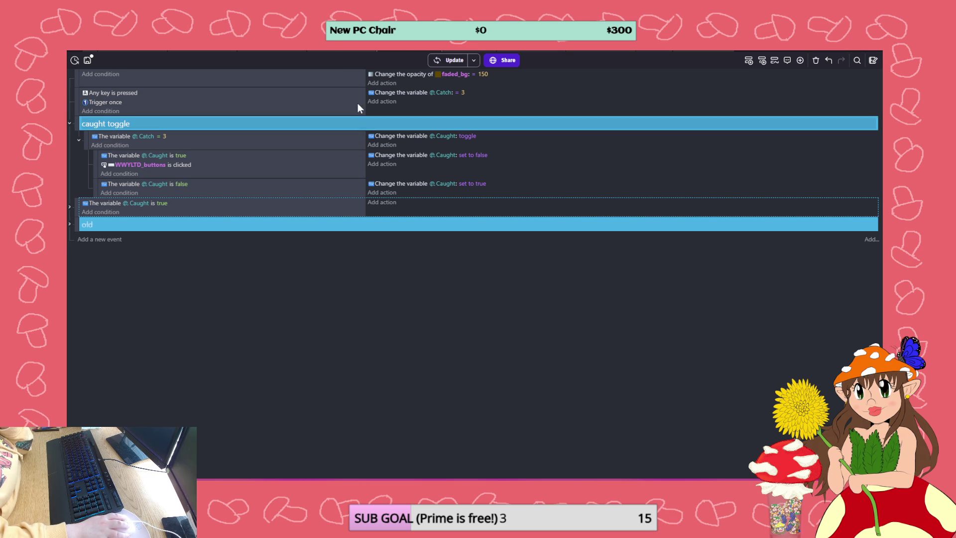
left_click(467, 51)
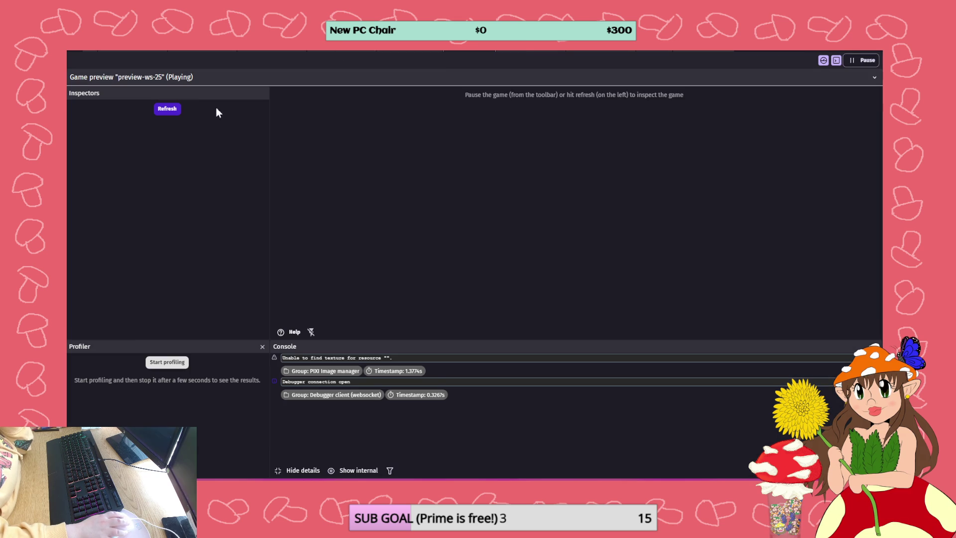
left_click(175, 109)
left_click(161, 126)
scroll(366, 135, "down", 5)
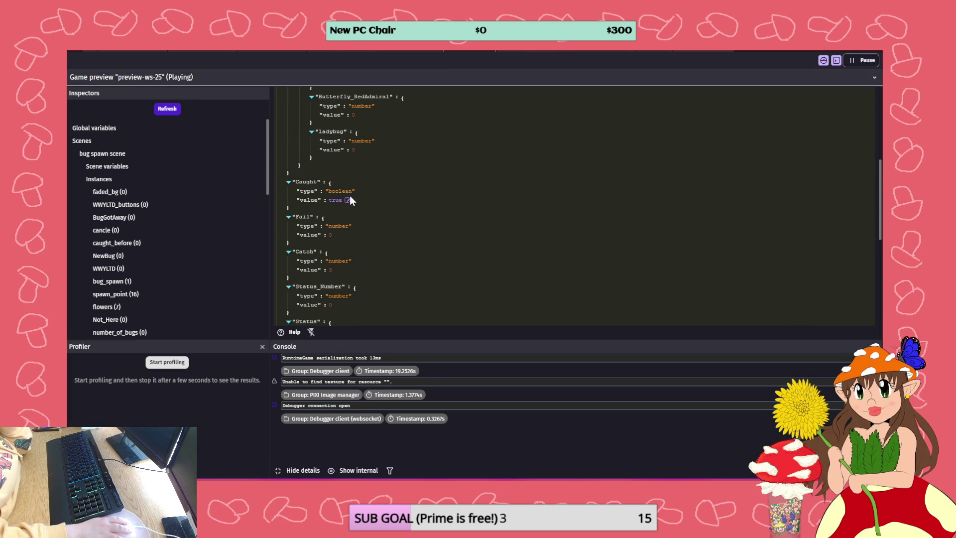
left_click(162, 110)
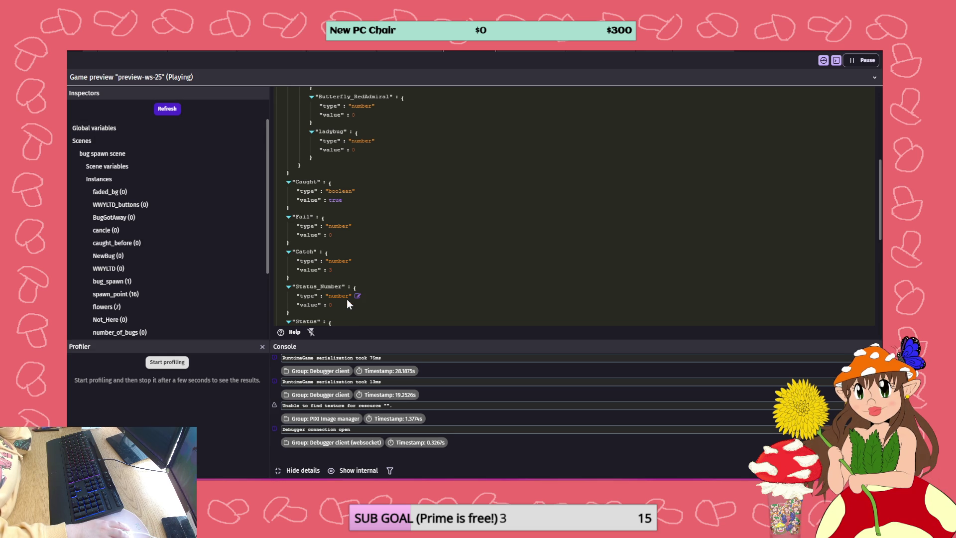
scroll(373, 236, "down", 3)
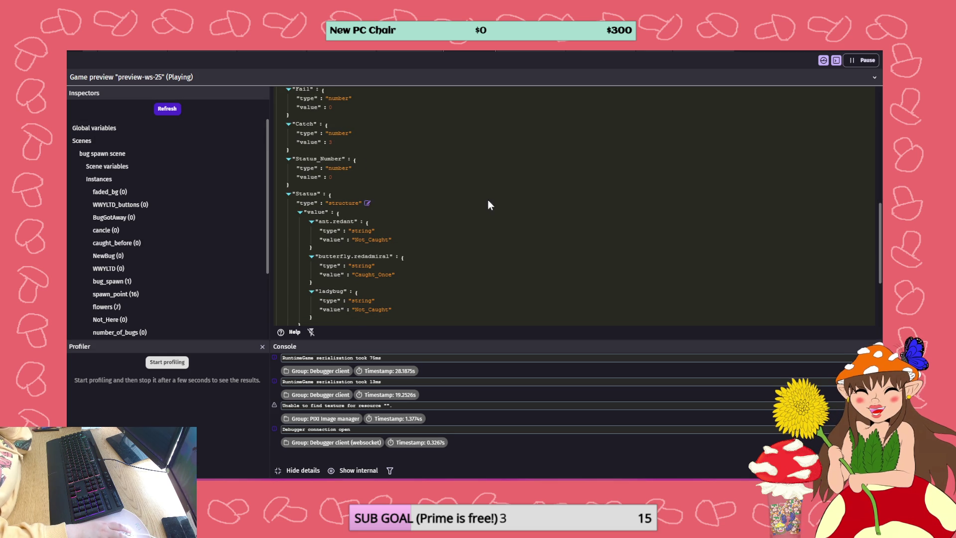
left_click(402, 51)
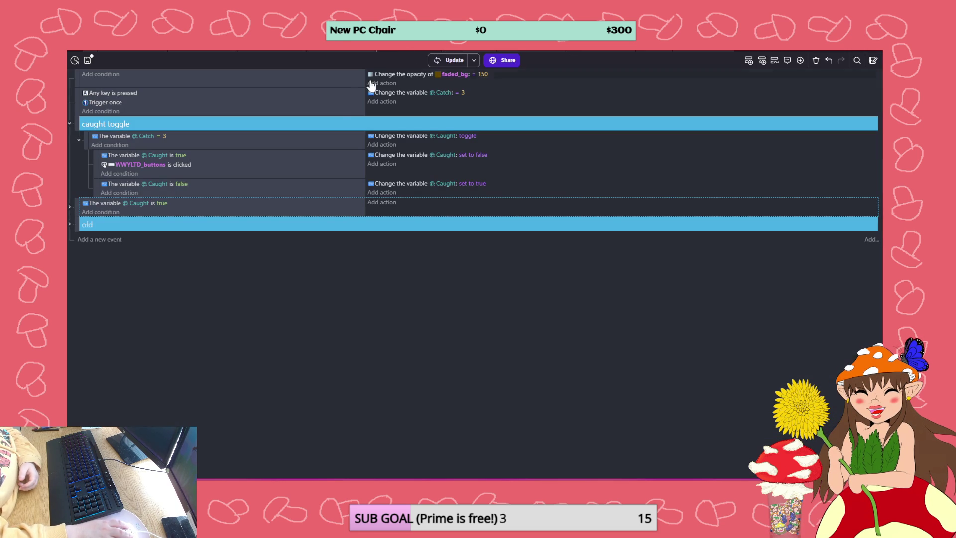
Move the 'WWYLTD_buttons is clicked' condition above 'Caught is true' and view the debugger
left_click_drag(165, 160, 163, 157)
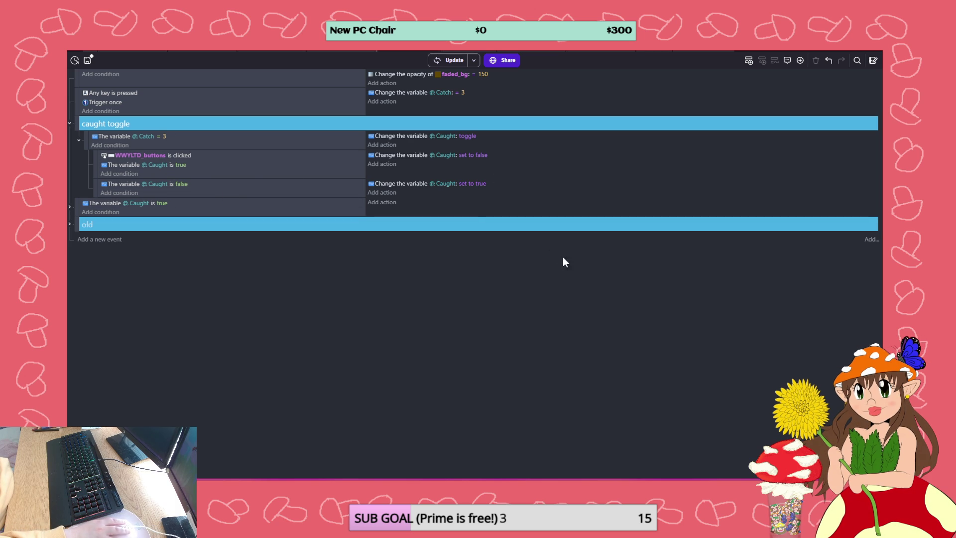
left_click(473, 52)
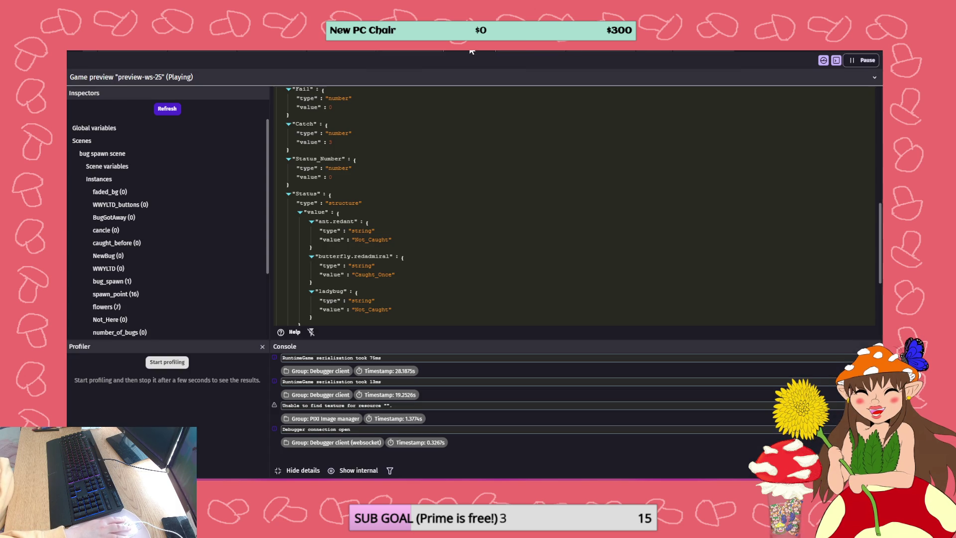
Play the preview up to the butterfly CATCH screen, then end it and return to caught toggle
scroll(347, 149, "up", 3)
double_click(836, 48)
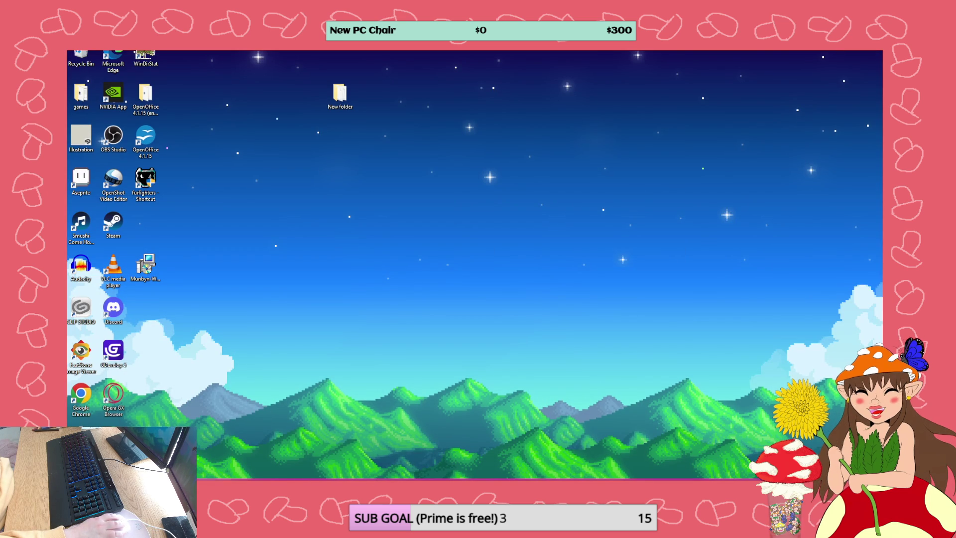
left_click(238, 444)
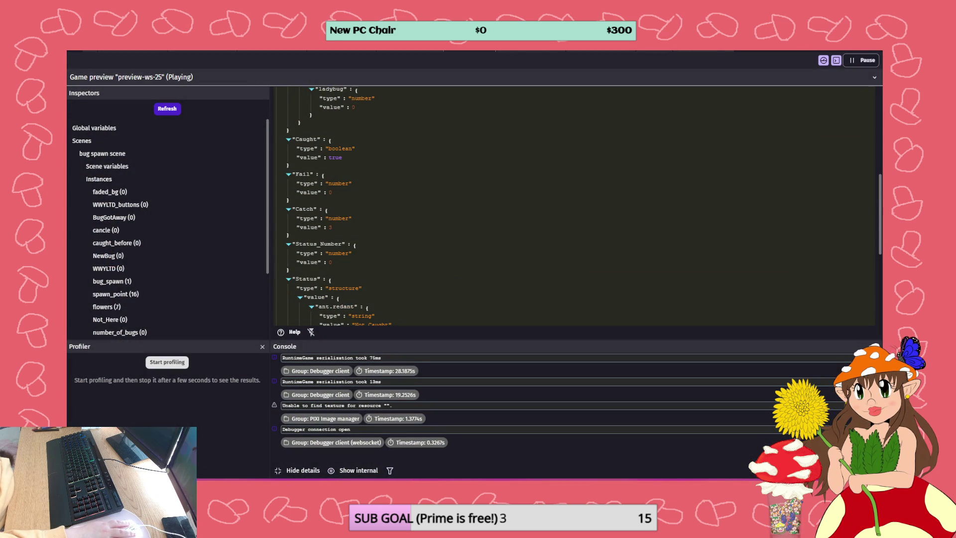
key("alt+Tab")
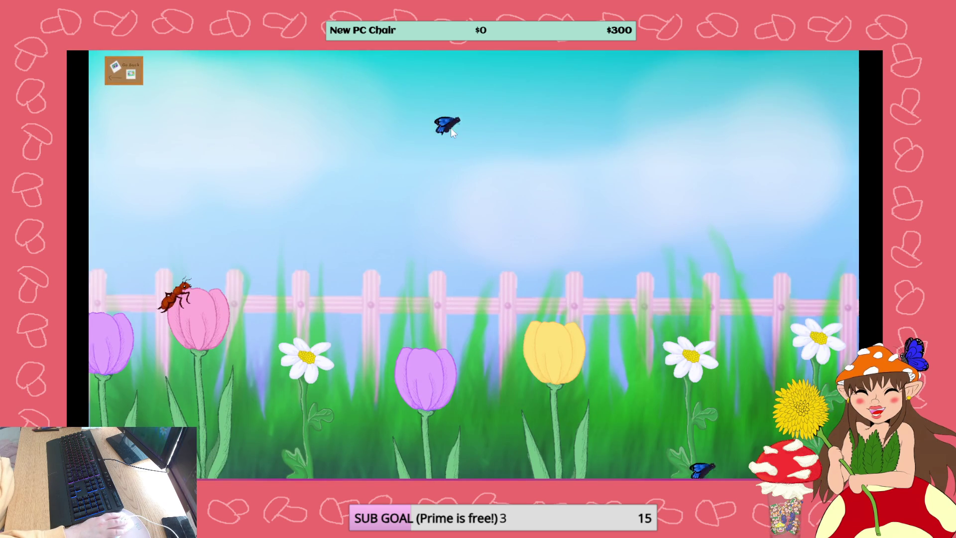
left_click(475, 149)
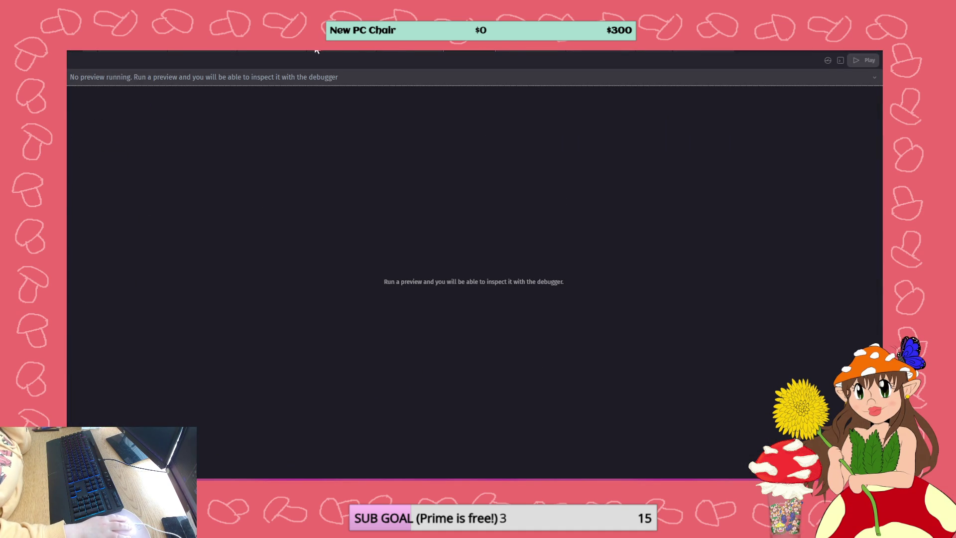
left_click(393, 51)
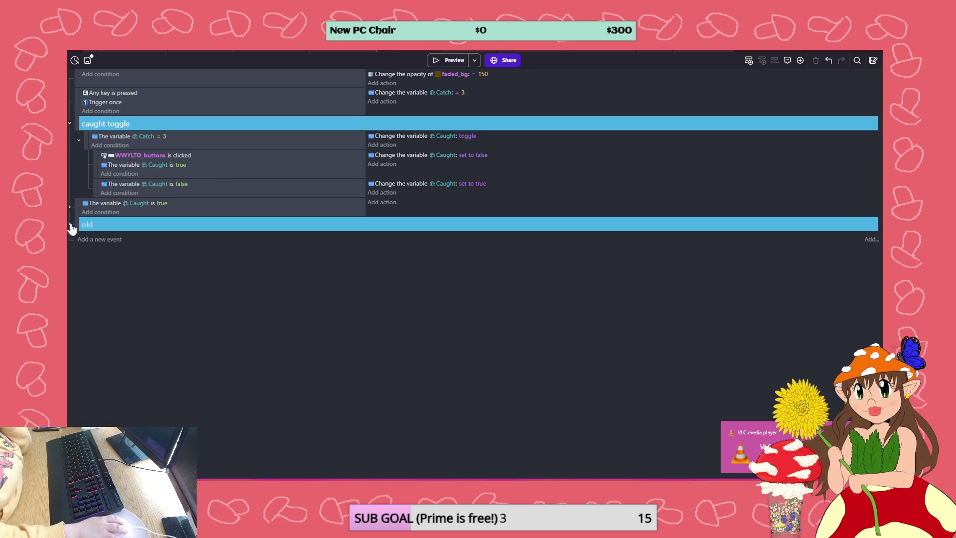
Move the 'Caught is false' sub-event above the WWYLTD_buttons sub-event and start a preview
left_click(207, 159)
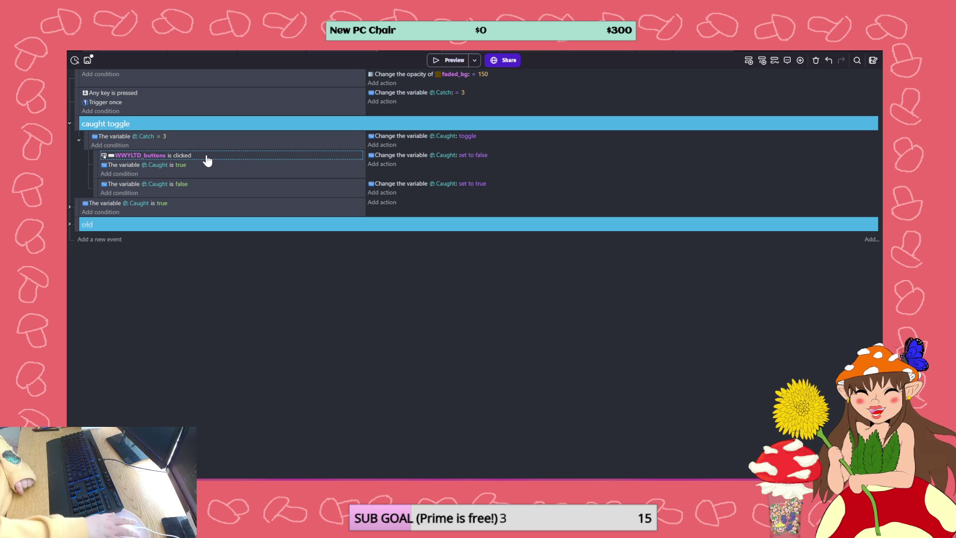
left_click_drag(95, 189, 98, 148)
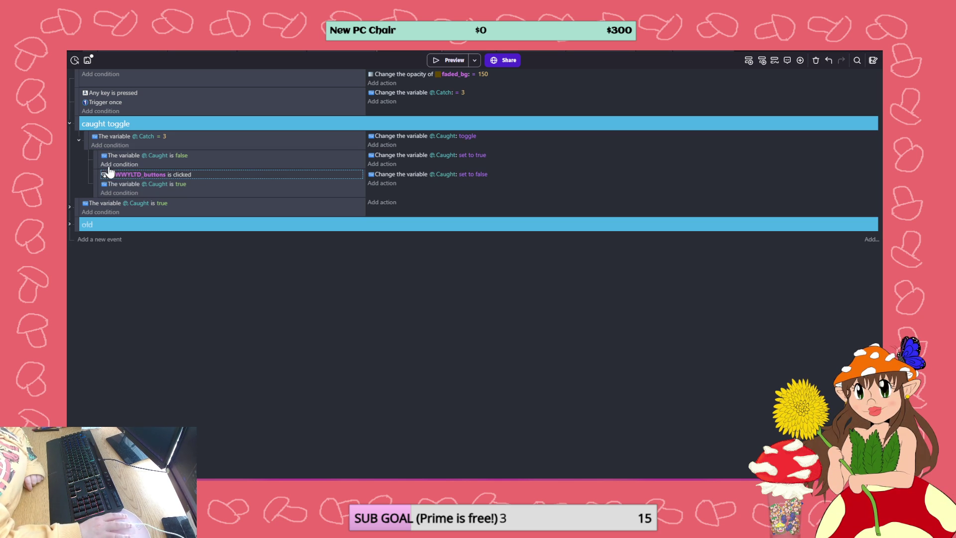
left_click(325, 50)
left_click(434, 57)
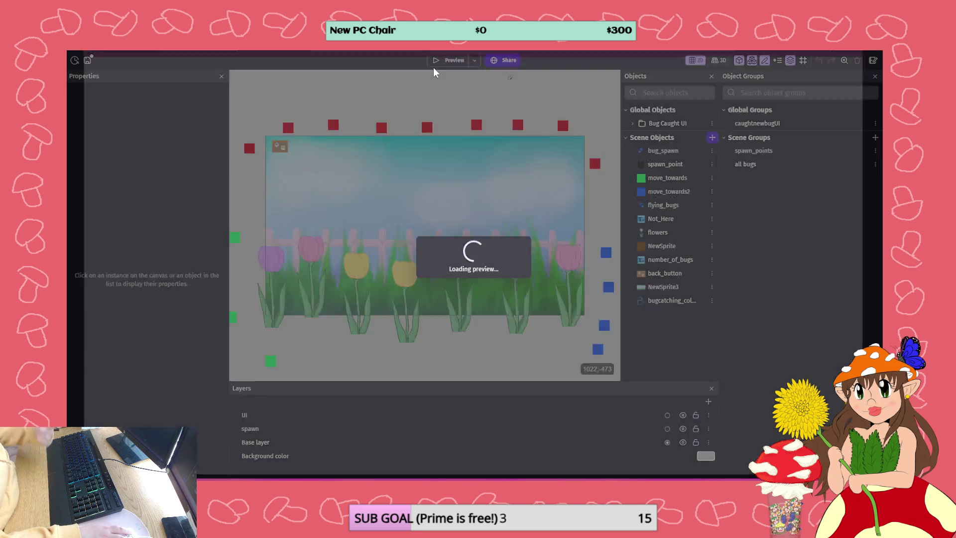
Catch the butterfly and verify in the debugger that Caught is true and redadmiral is Caught_Once
left_click(393, 334)
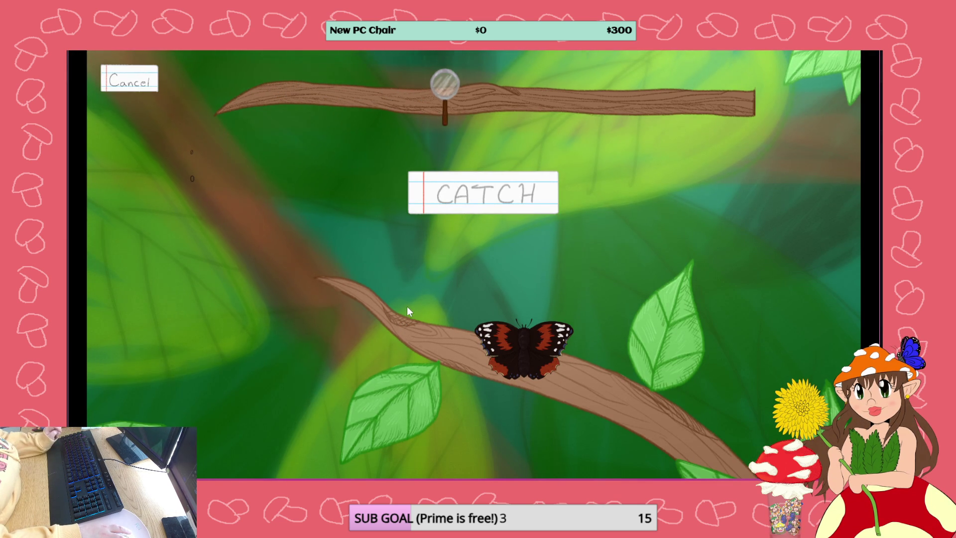
key("alt+Tab")
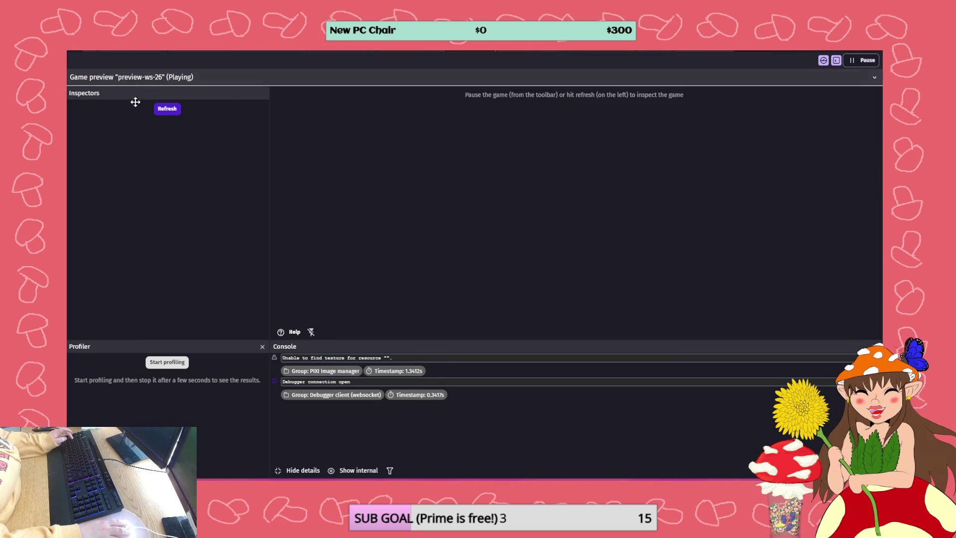
left_click(167, 109)
left_click(101, 130)
scroll(366, 226, "down", 5)
scroll(338, 241, "down", 3)
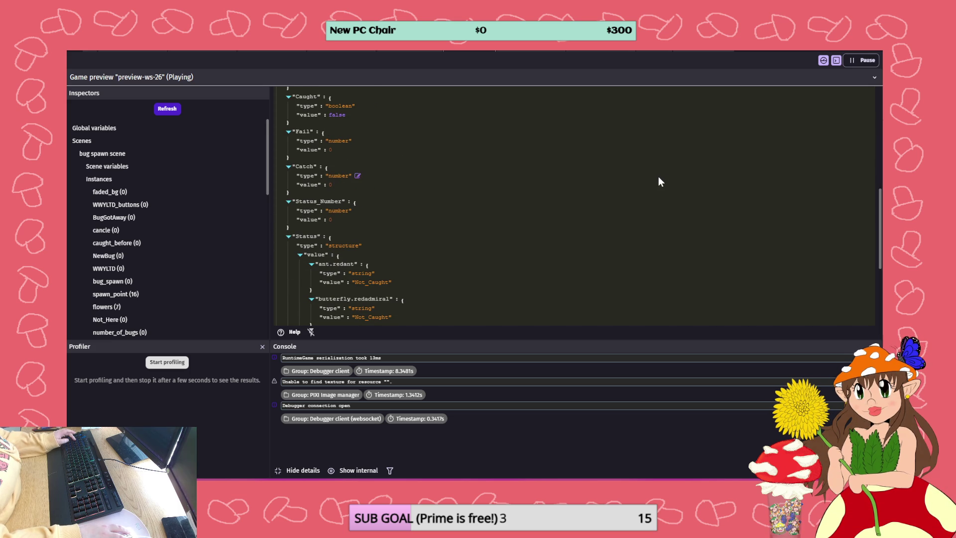
left_click(167, 109)
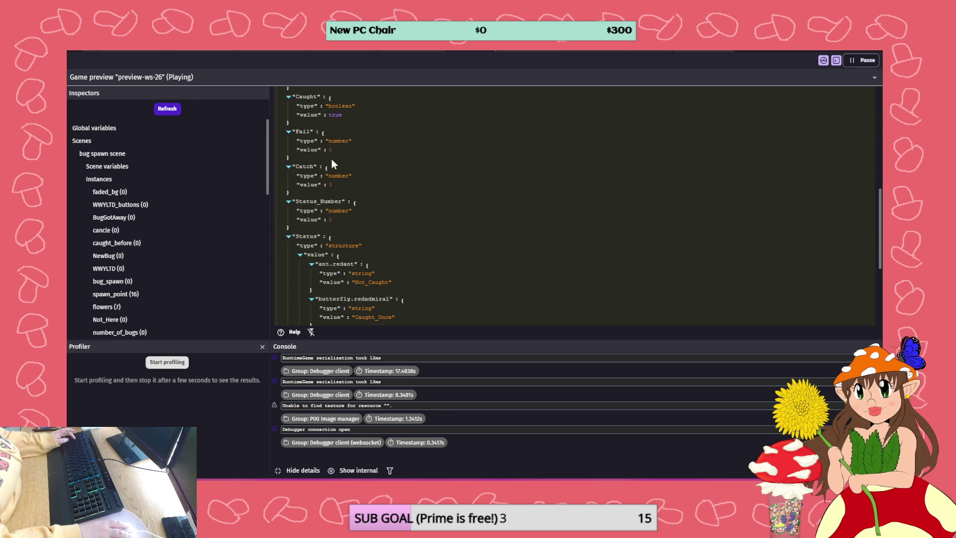
scroll(357, 233, "down", 1)
scroll(368, 228, "down", 5)
scroll(377, 199, "up", 2)
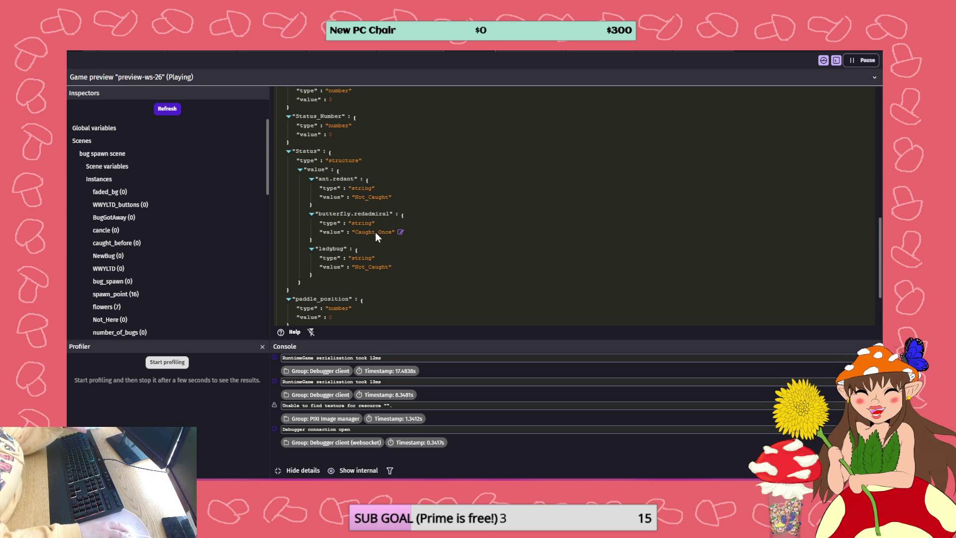
scroll(375, 232, "up", 4)
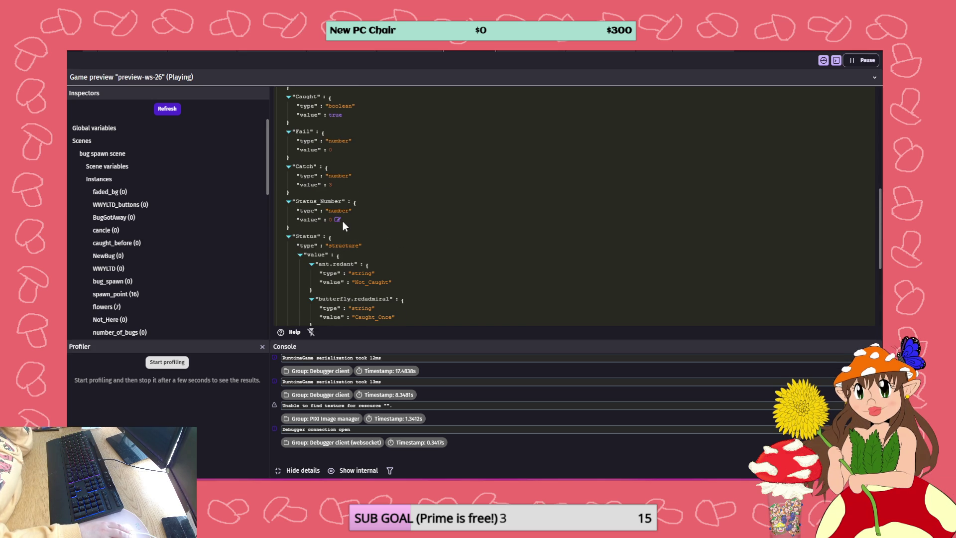
scroll(343, 221, "up", 2)
mouse_move(337, 161)
scroll(336, 159, "up", 2)
scroll(336, 160, "down", 2)
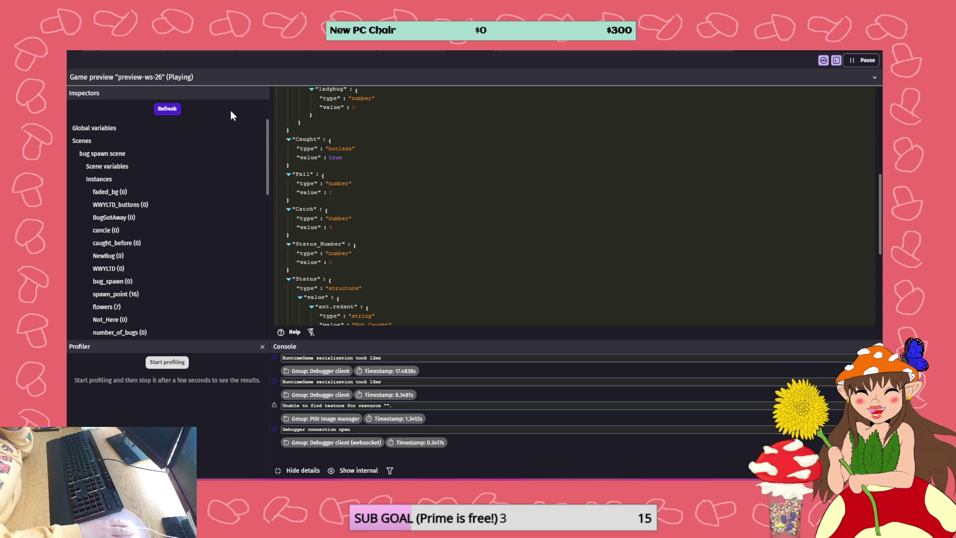
Refresh the variables once more, close the preview, and go back to the event sheet
left_click(169, 109)
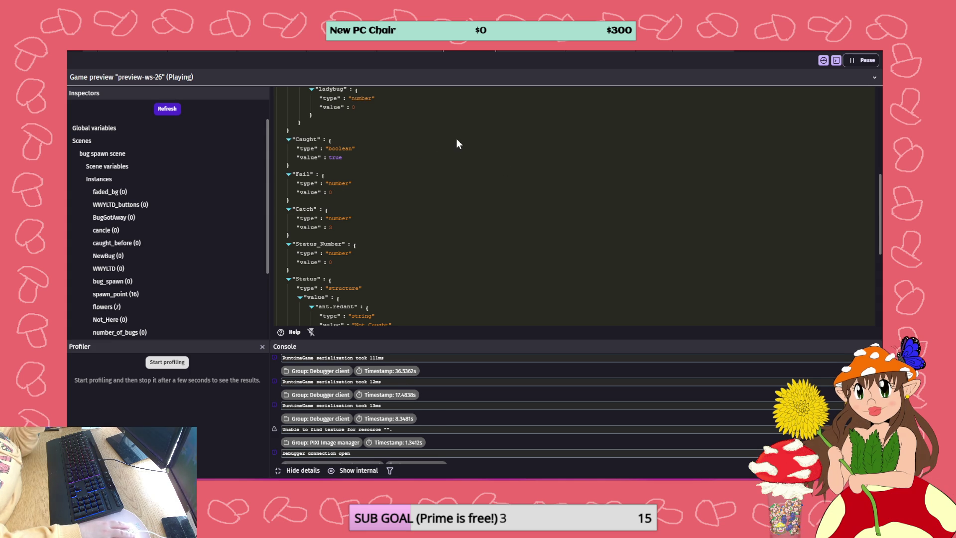
key("alt+Tab")
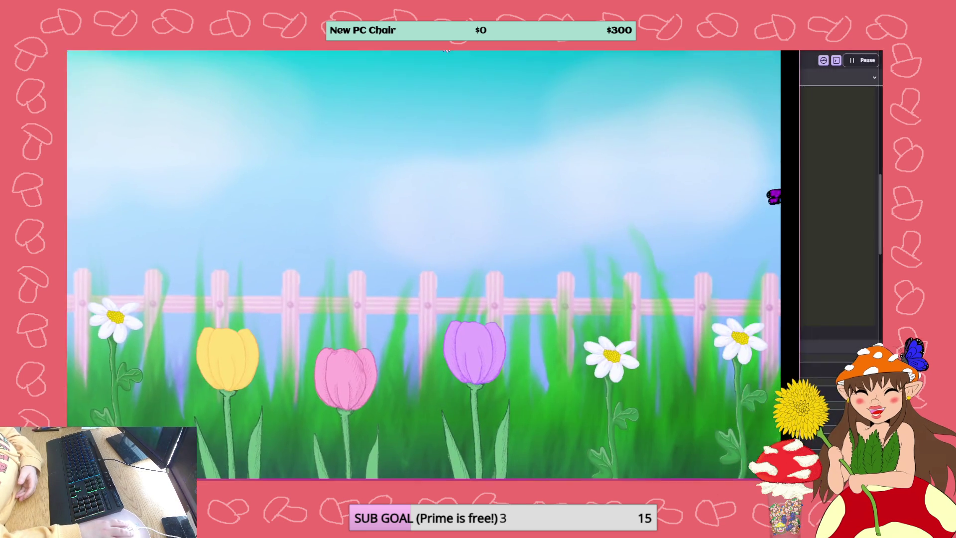
key("alt+F4")
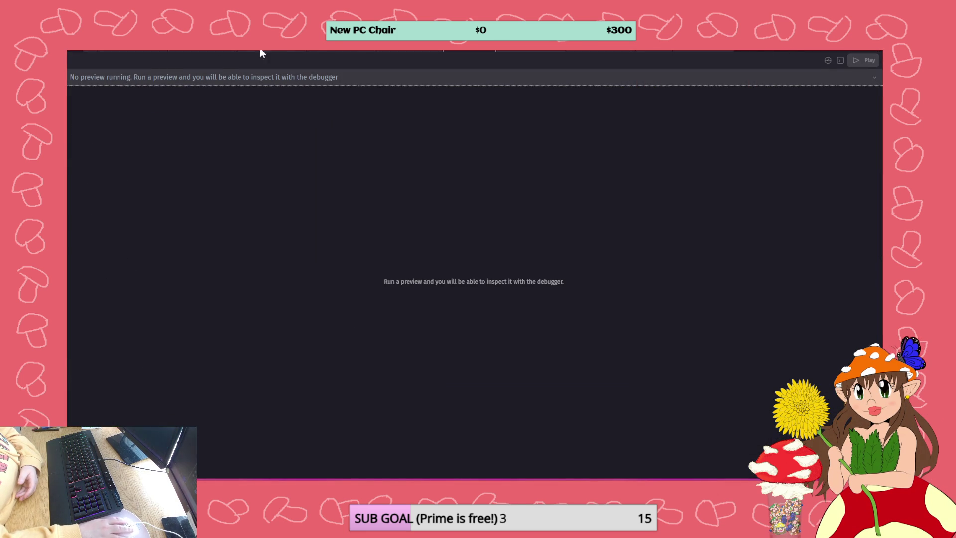
left_click(393, 50)
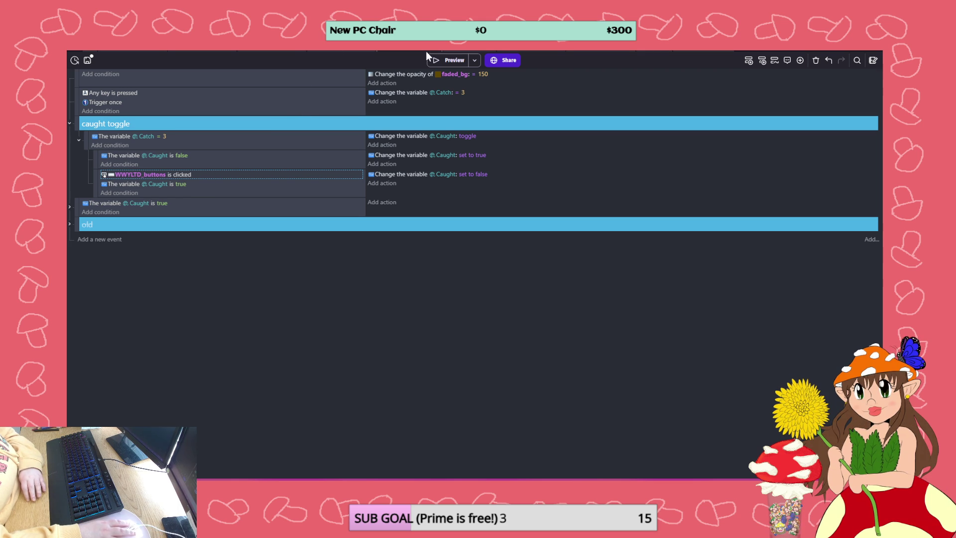
Enable the CatchingBug external events include in the bug spawn scene and preview again
left_click(443, 59)
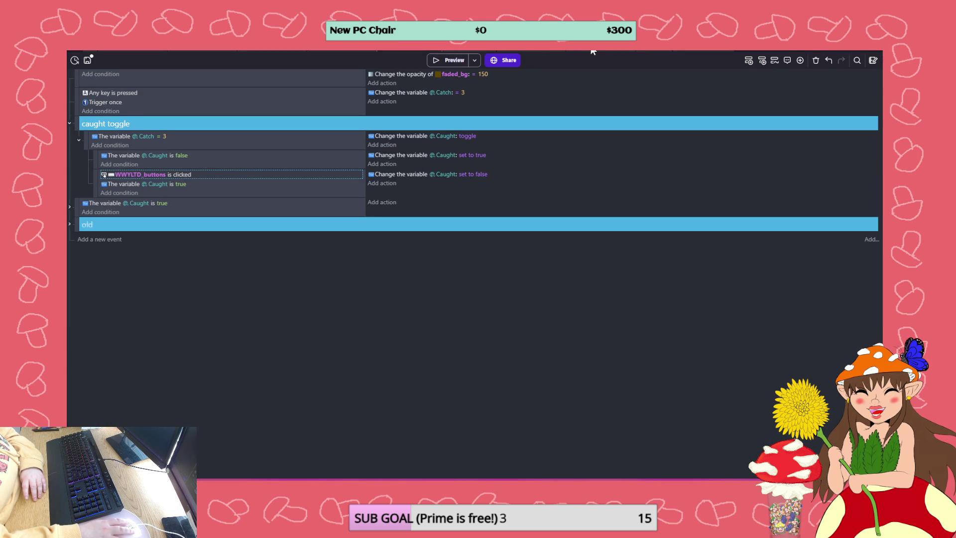
left_click(593, 51)
right_click(265, 300)
left_click(299, 346)
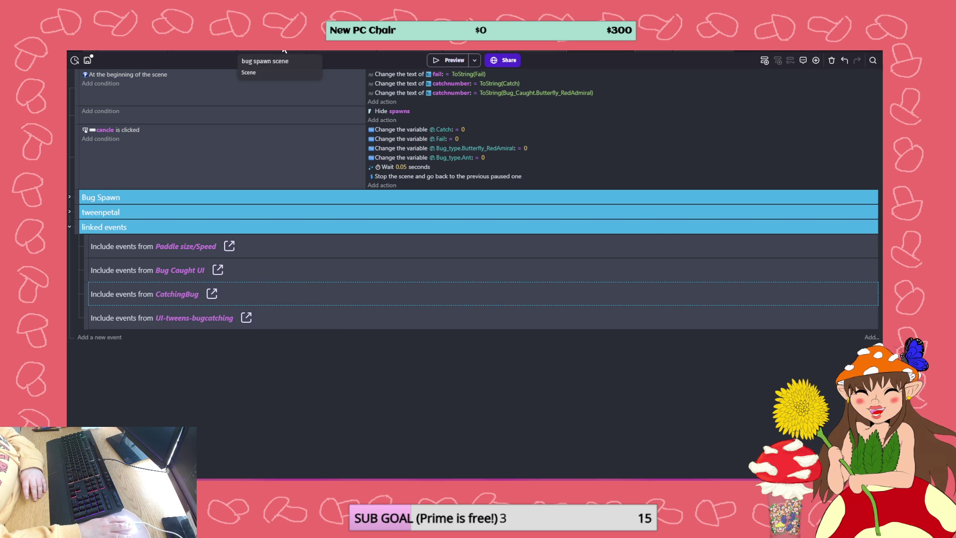
left_click(438, 51)
left_click(441, 58)
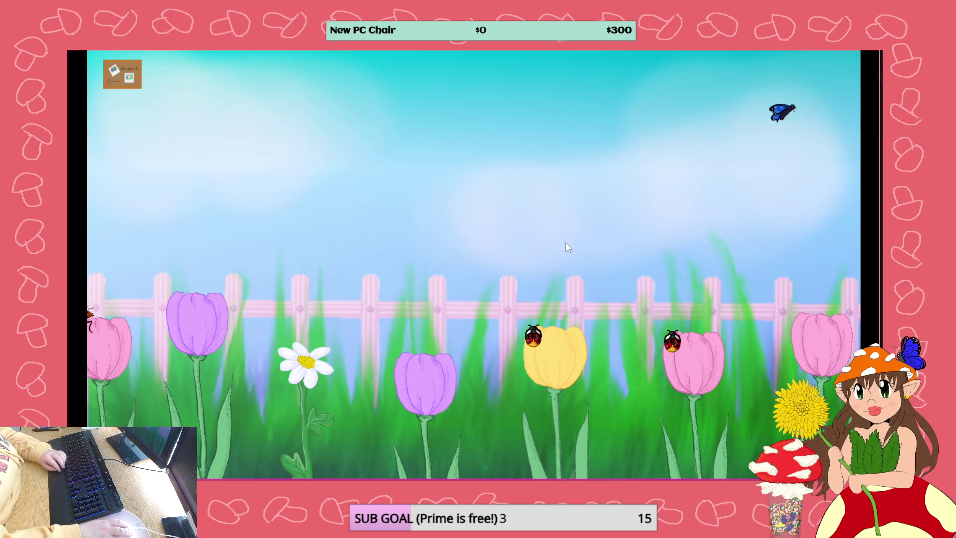
Catch the red butterfly so the counter reaches 3, then leave the preview
left_click(843, 249)
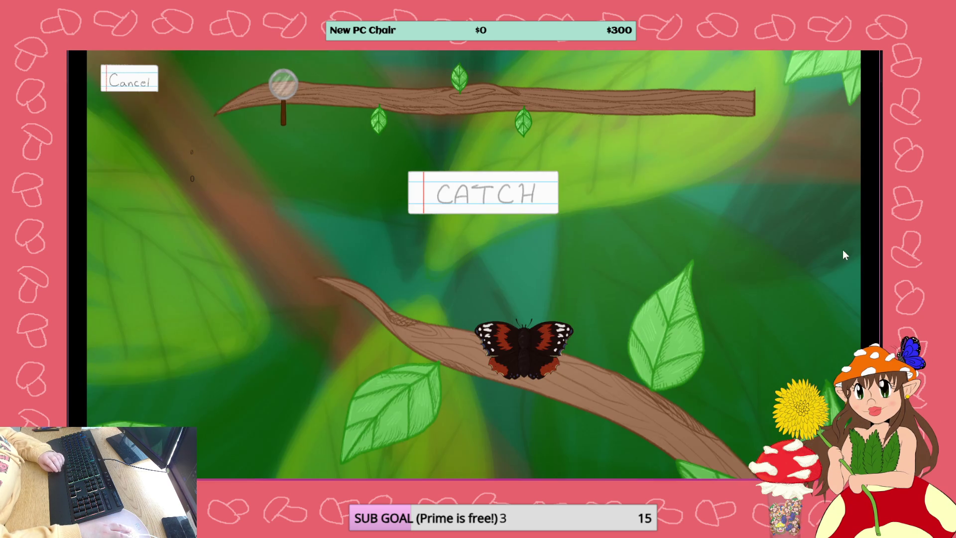
left_click(483, 194)
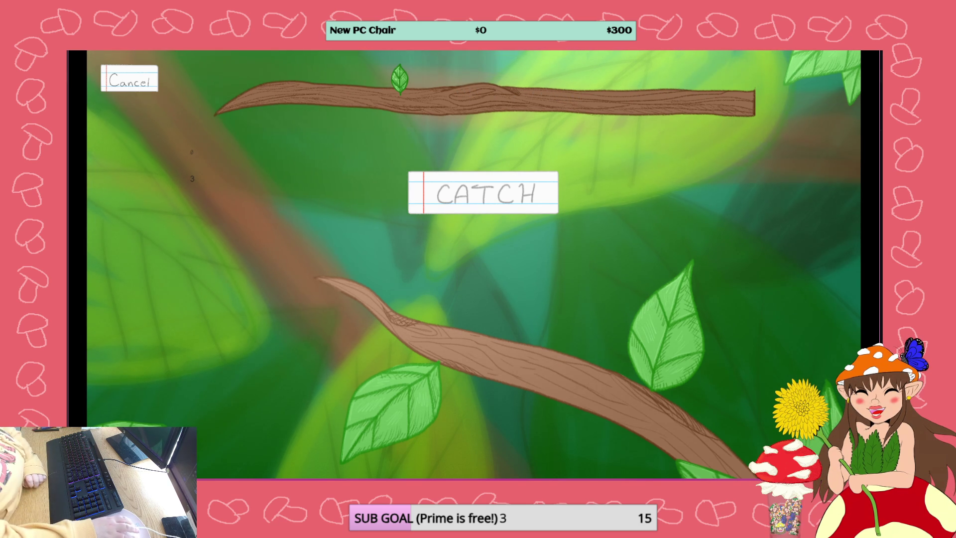
key("alt+Tab")
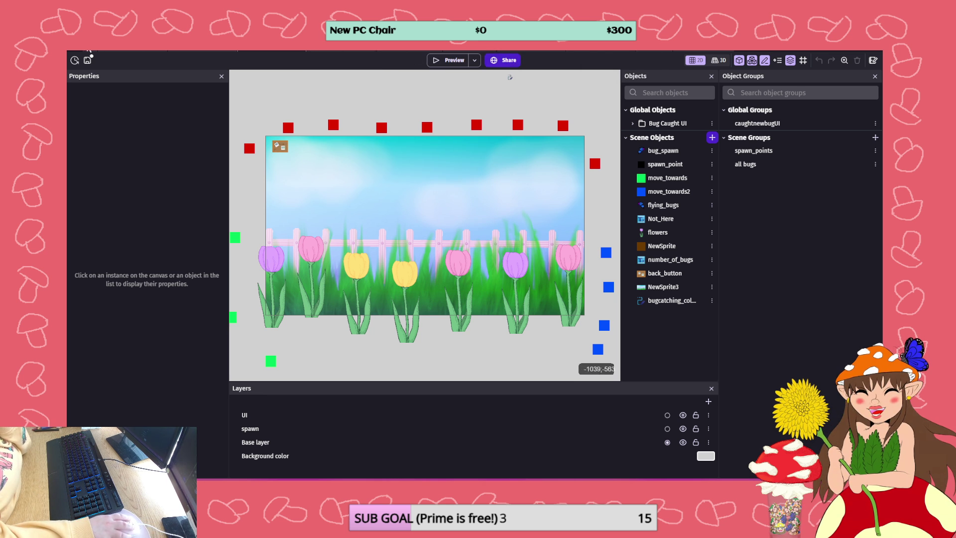
Go to the catching scene's events sheet and open the included CatchingBug external events
left_click(75, 60)
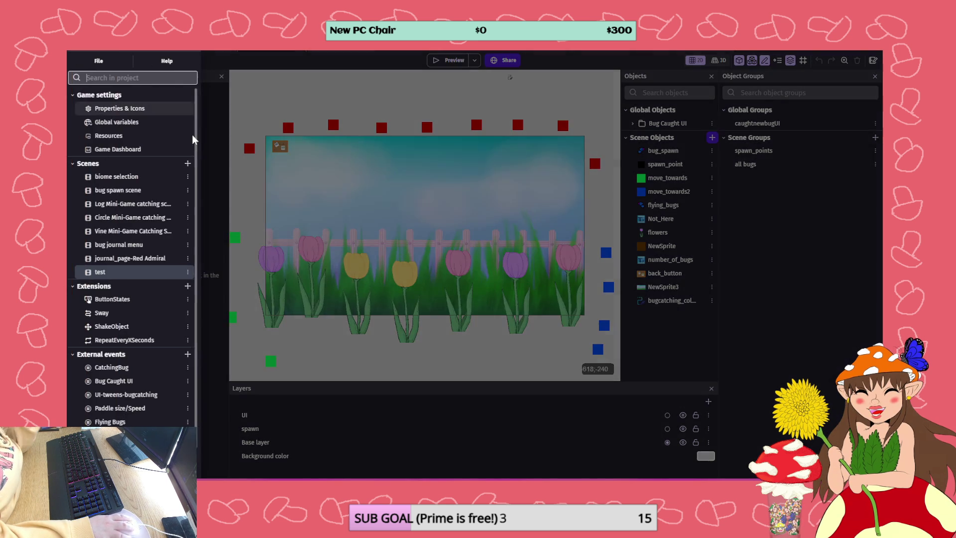
left_click(154, 203)
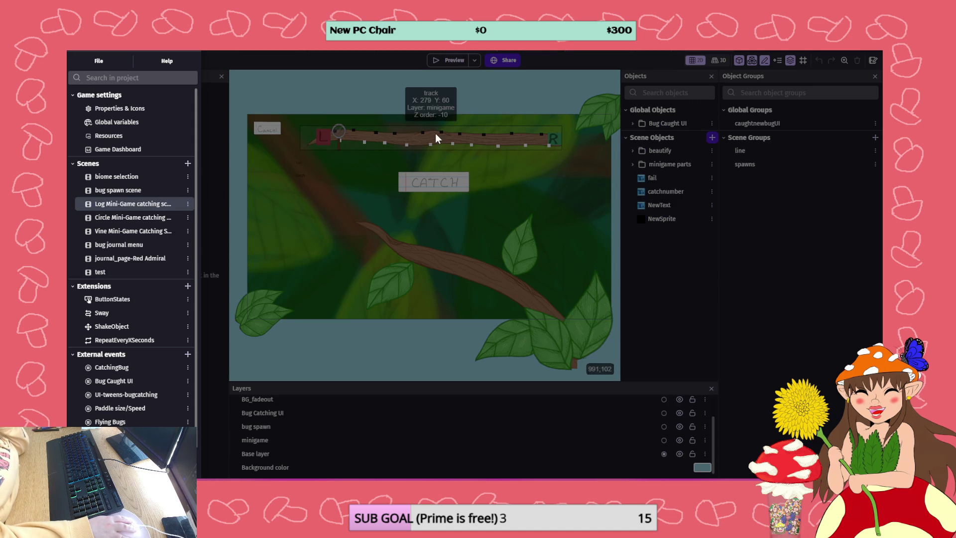
left_click(583, 52)
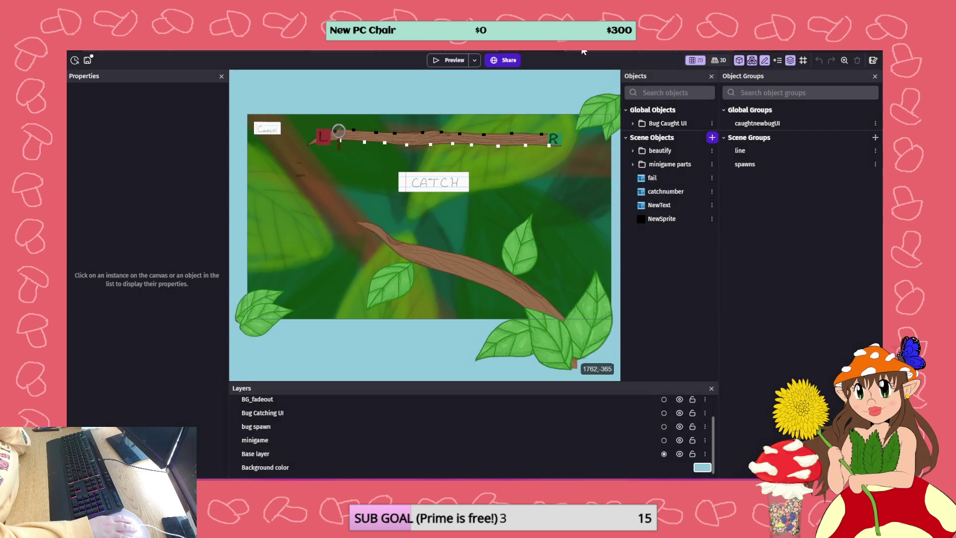
left_click(584, 51)
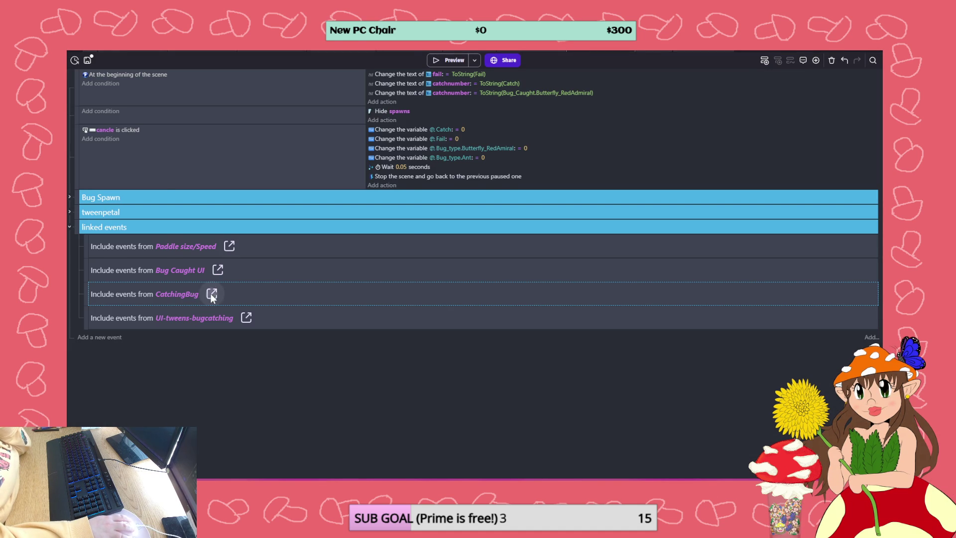
left_click(211, 293)
Review the Catching-1 and Catching-2 groups, checking the Catch += 1 action
scroll(260, 261, "down", 3)
scroll(261, 261, "down", 2)
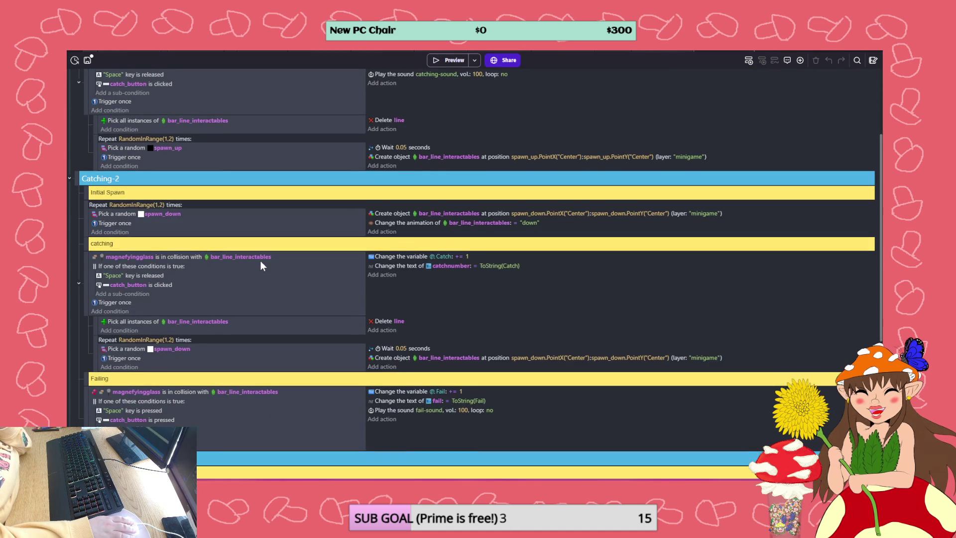
scroll(264, 258, "up", 5)
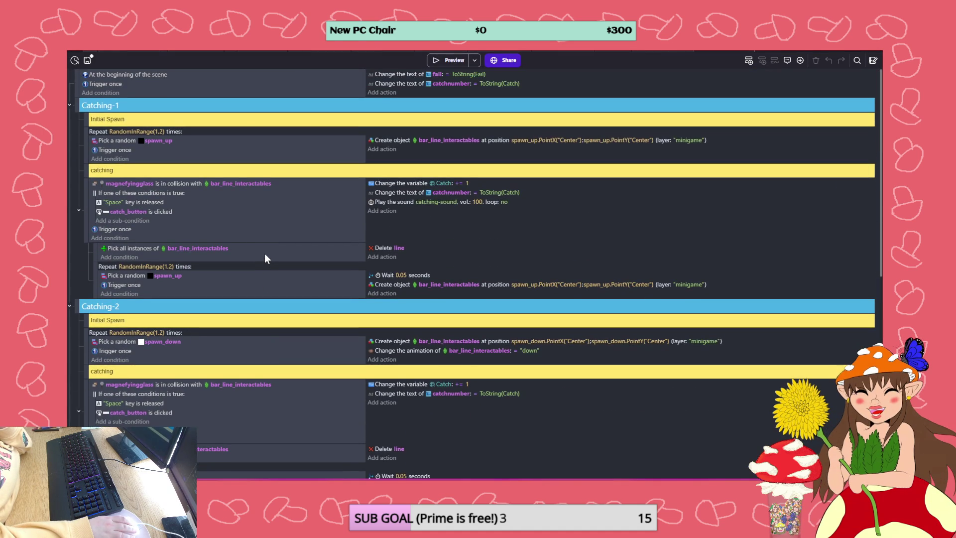
scroll(264, 253, "down", 5)
scroll(264, 251, "down", 4)
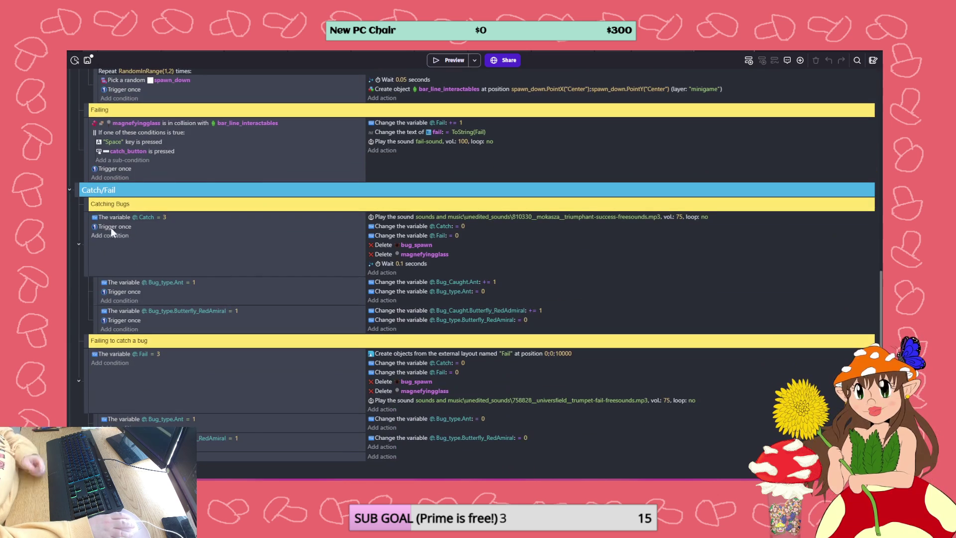
scroll(84, 186, "up", 8)
scroll(84, 187, "up", 2)
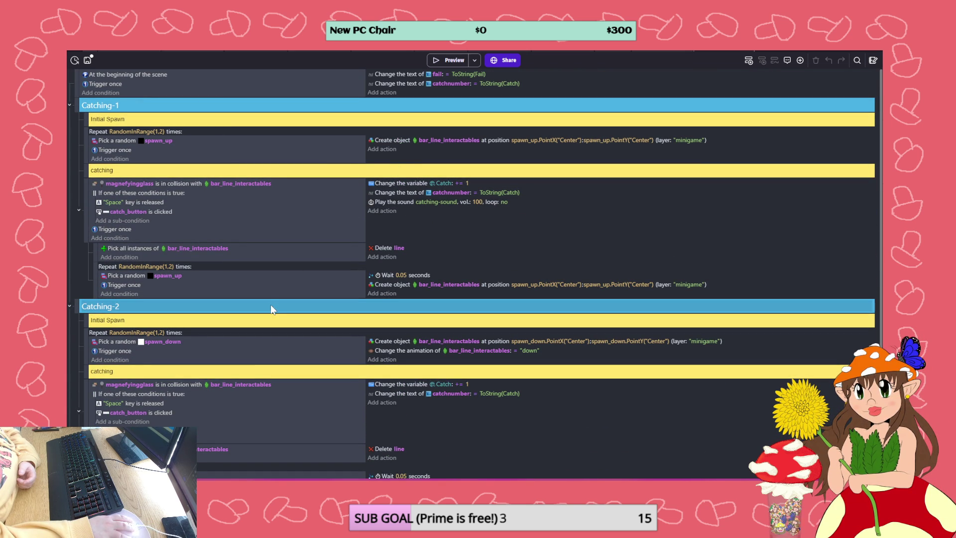
left_click(70, 106)
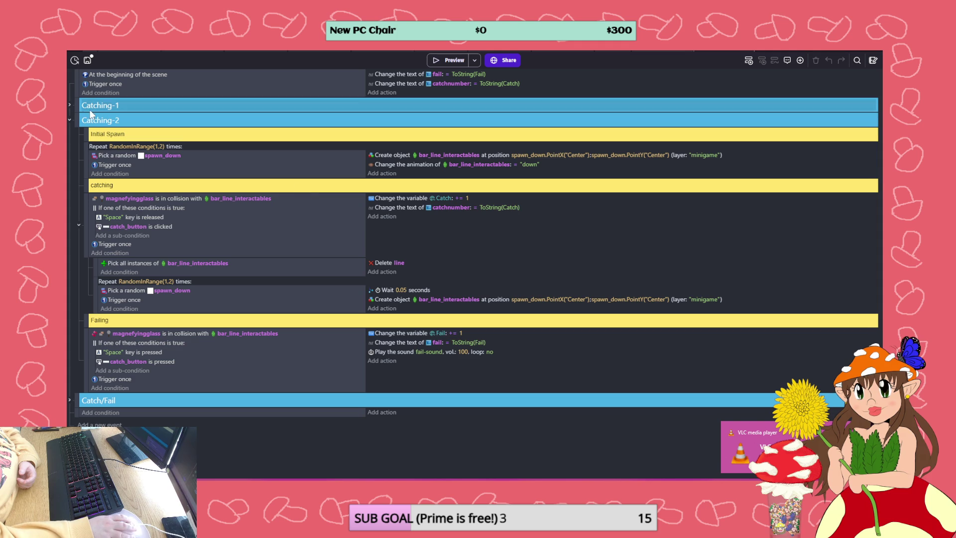
left_click(70, 106)
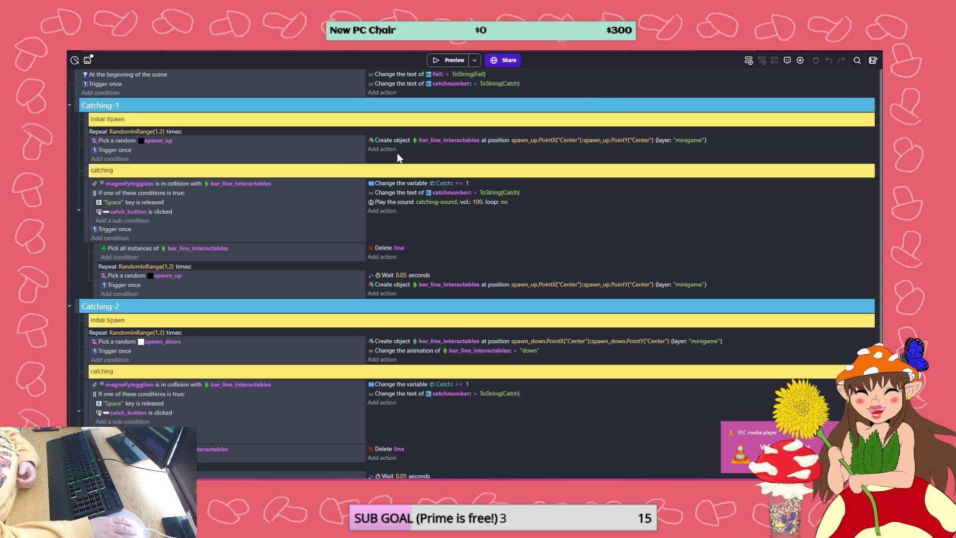
left_click(461, 183)
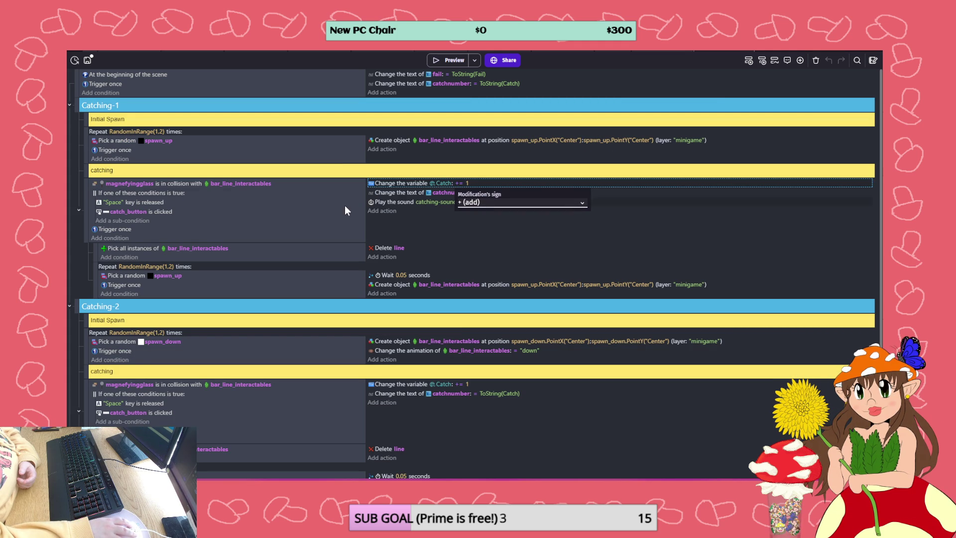
Delete the Catch = 0 and Fail = 0 reset actions from the Catch = 3 event in Catch/Fail
left_click(70, 105)
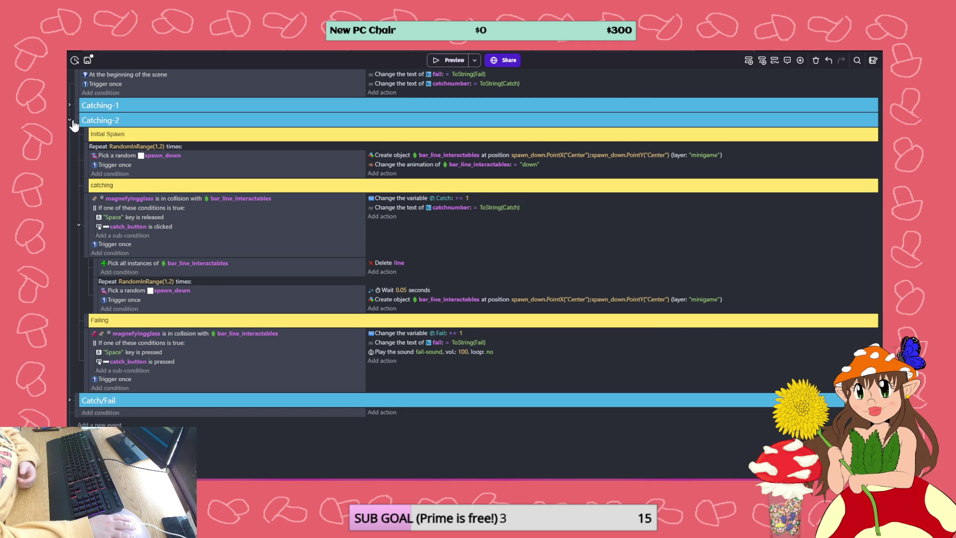
left_click(70, 121)
left_click(70, 135)
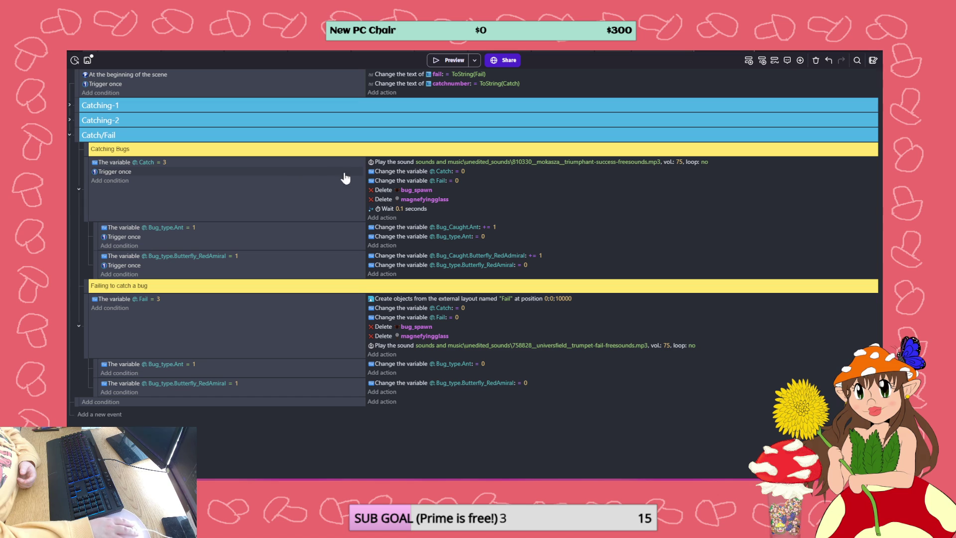
left_click(382, 170)
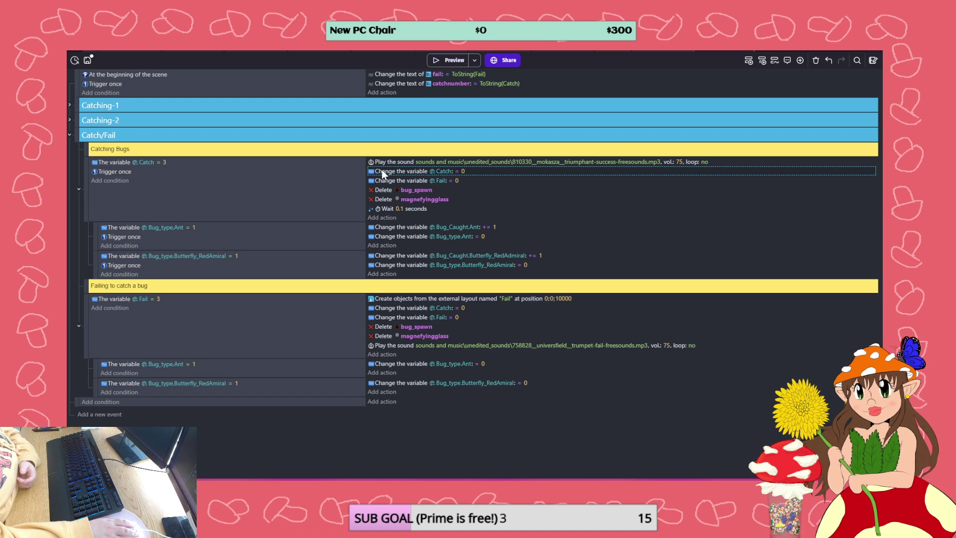
key("Delete")
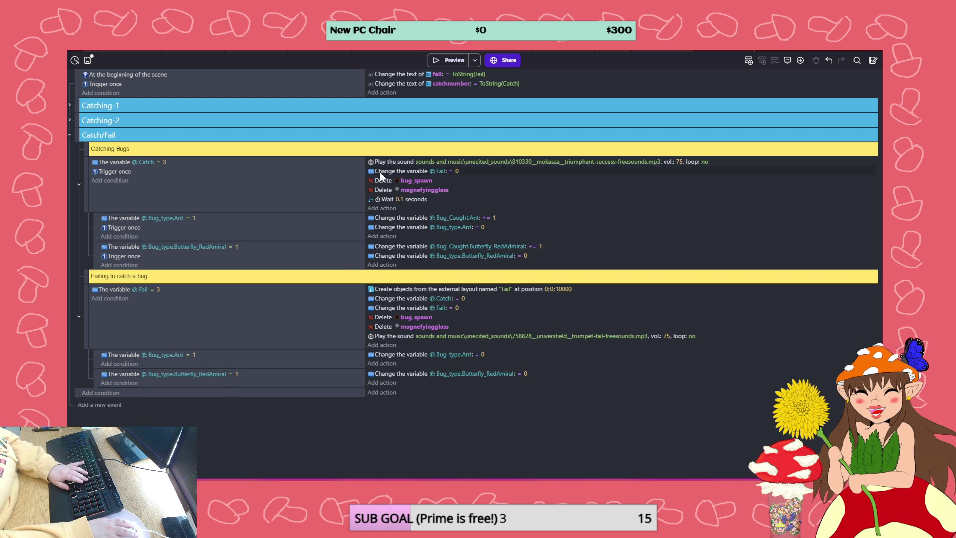
key("Delete")
Switch to the bug spawn scene, leaving the Catch = 3 event otherwise unchanged
right_click(276, 186)
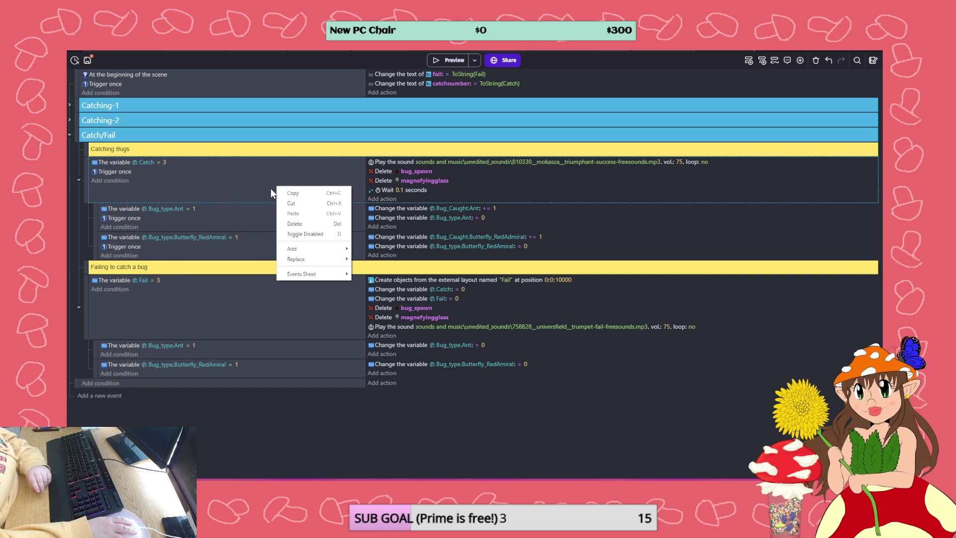
left_click(231, 187)
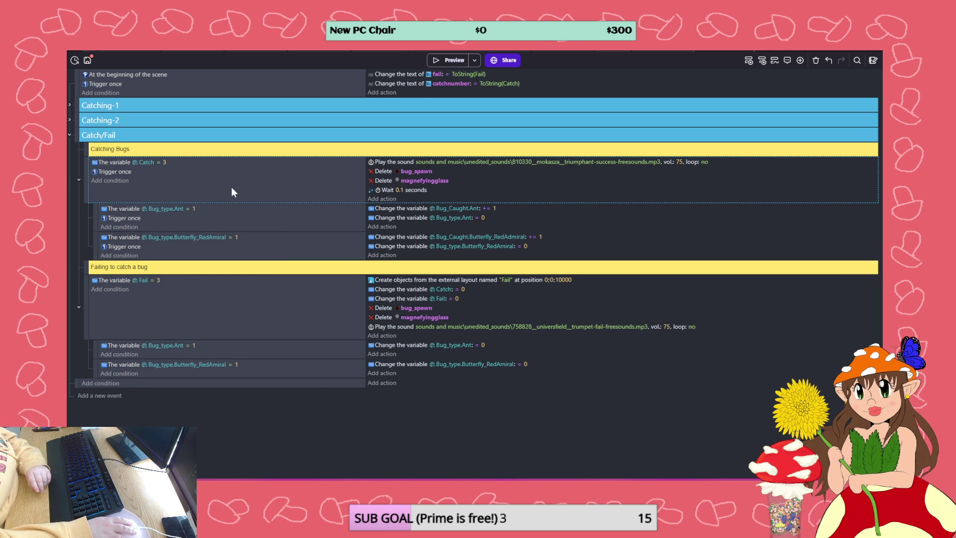
left_click(217, 52)
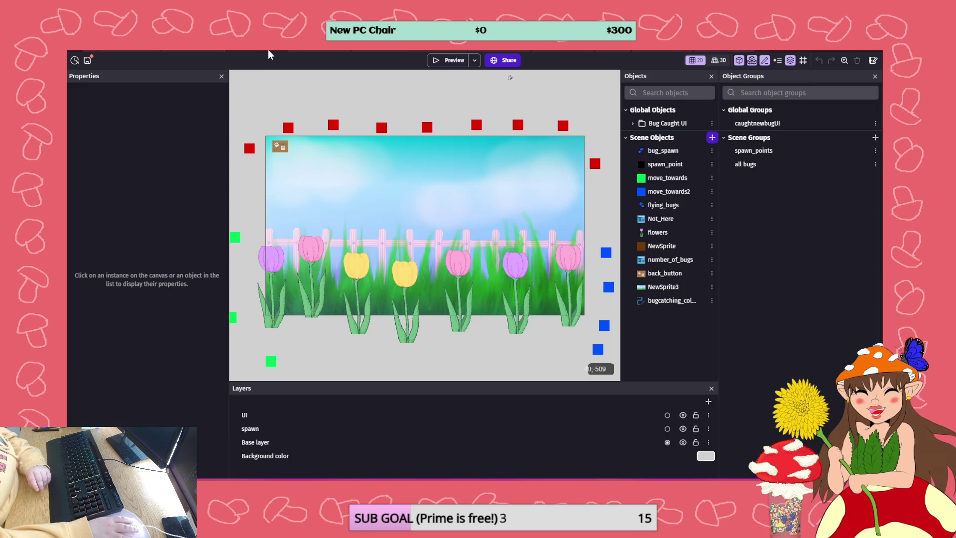
left_click(437, 60)
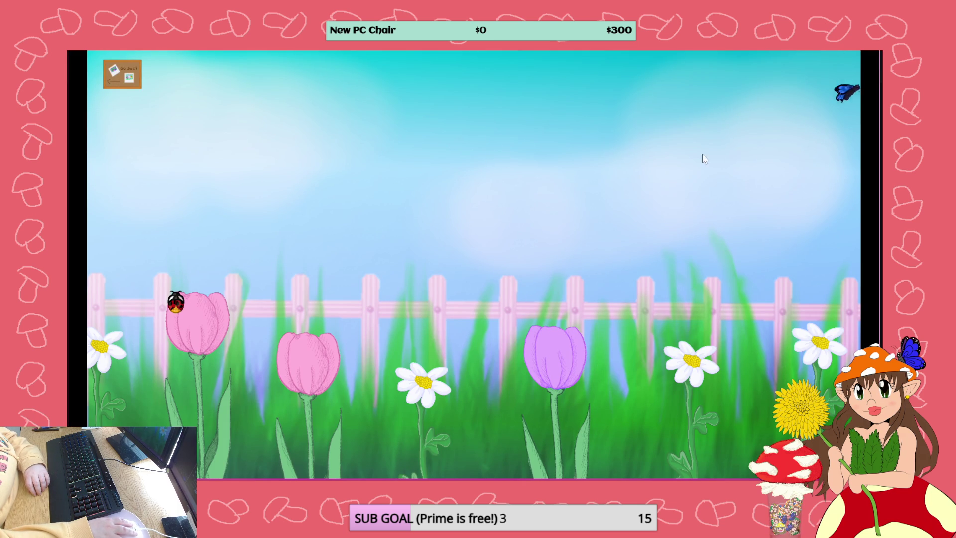
left_click(742, 170)
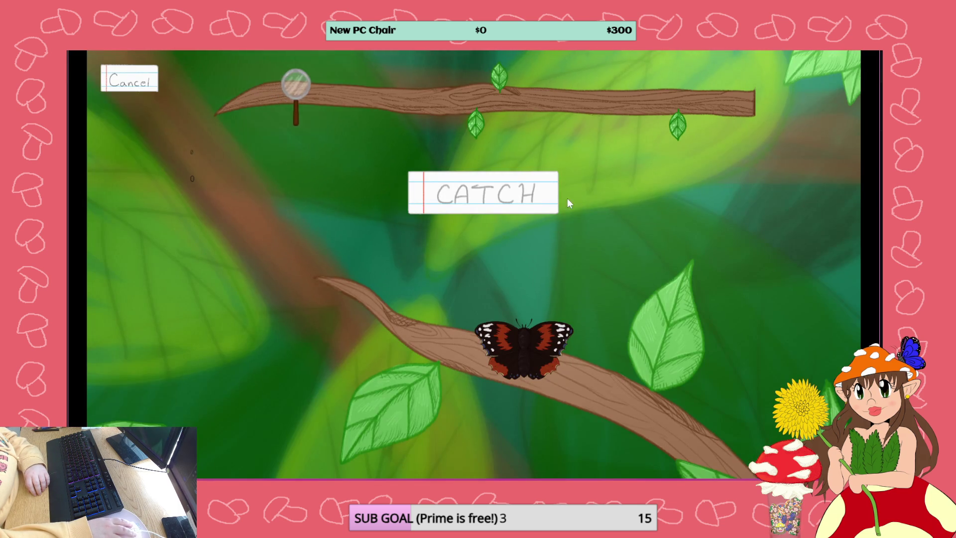
left_click(536, 199)
left_click(537, 199)
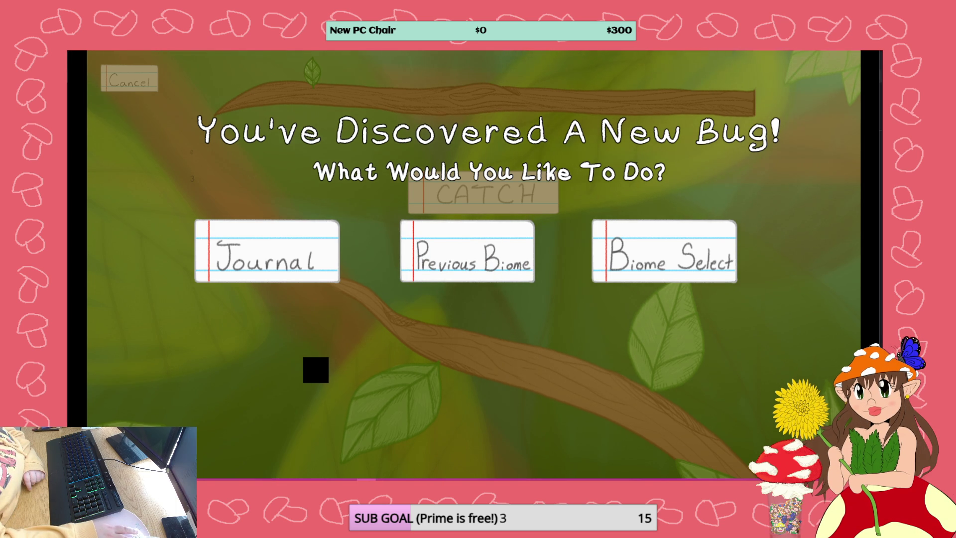
key("alt+F4")
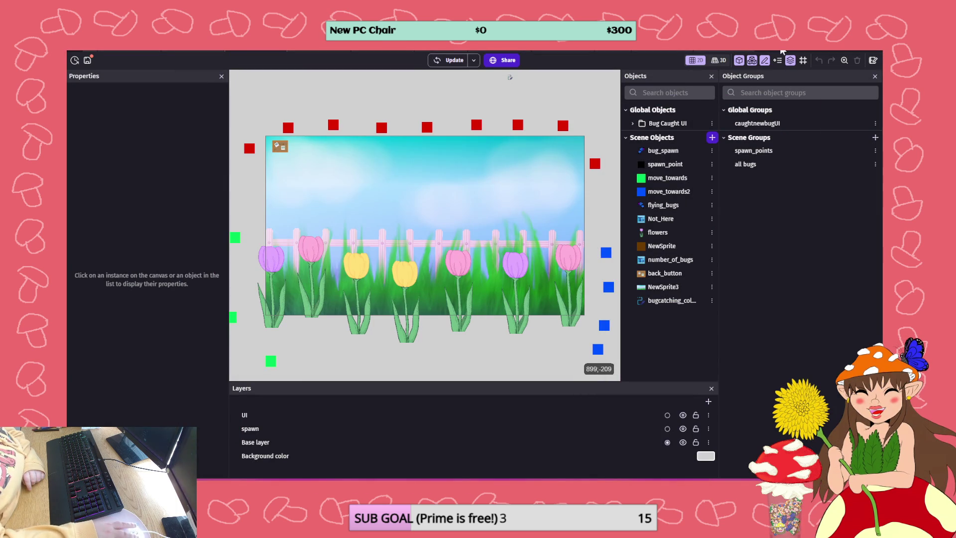
Check global variables in the debugger (Caught true, Catch 3, redadmiral Caught_Once), then end the preview
key("ctrl+alt+Return")
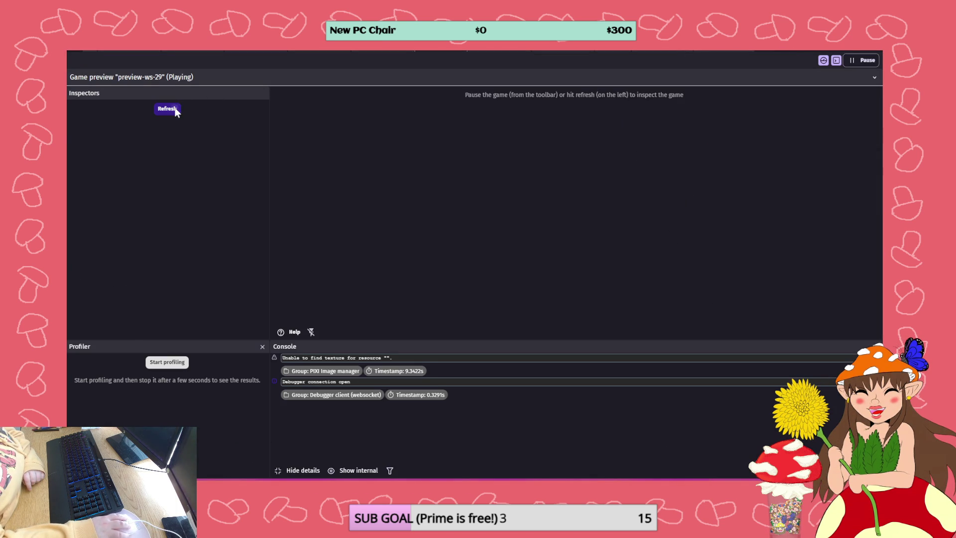
left_click(175, 107)
left_click(106, 128)
scroll(345, 168, "down", 5)
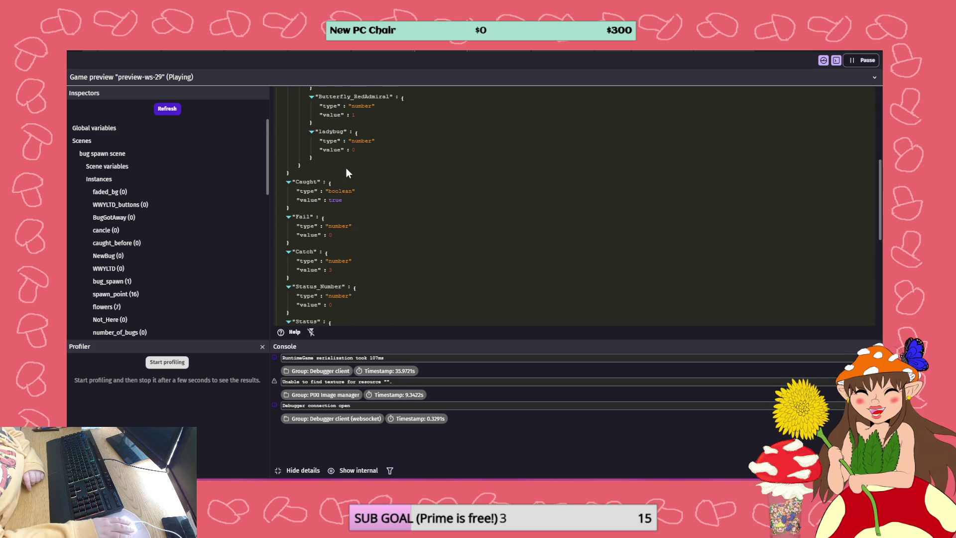
scroll(366, 245, "down", 1)
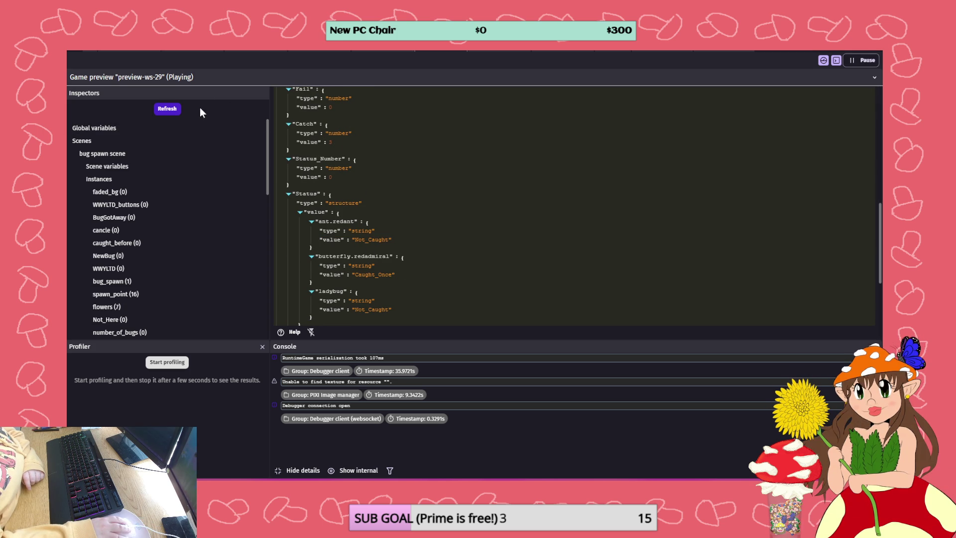
left_click(168, 109)
scroll(371, 141, "up", 2)
scroll(369, 146, "up", 1)
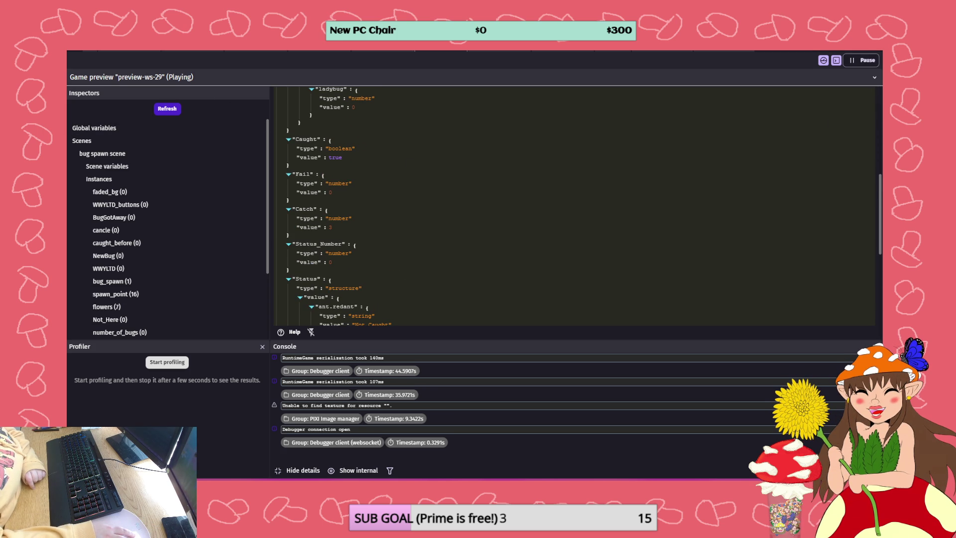
key("alt+F4")
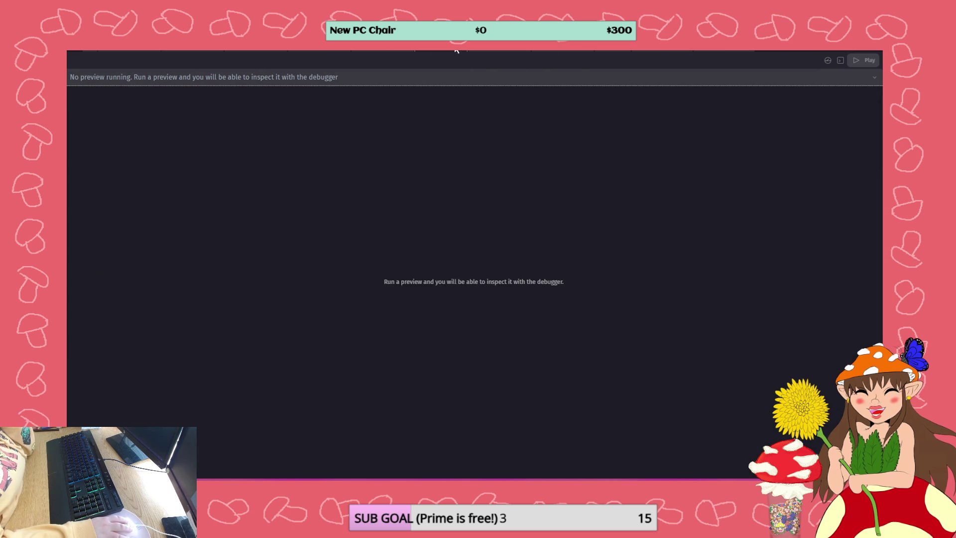
In CatchingBug events, add a new event with the condition 'WWYLTD_buttons is clicked'
left_click(724, 51)
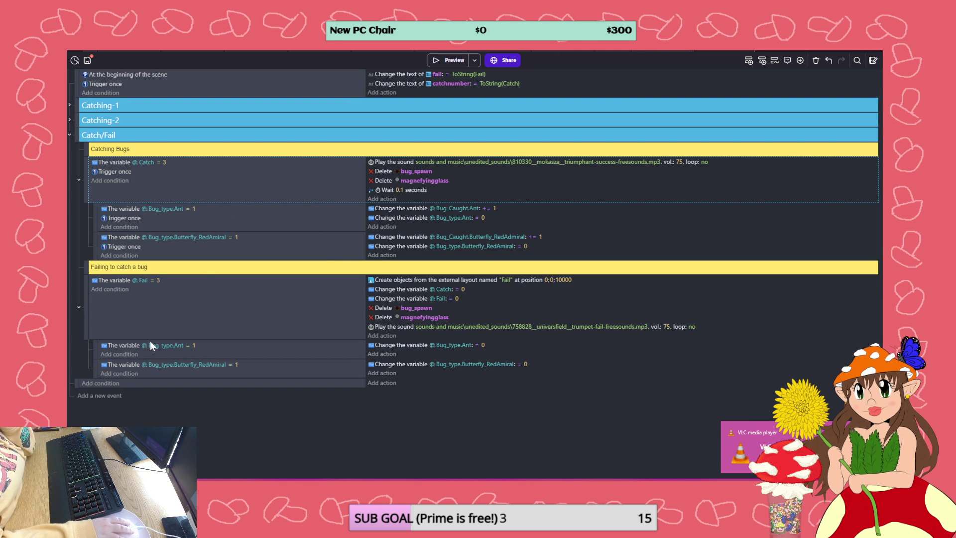
left_click(92, 384)
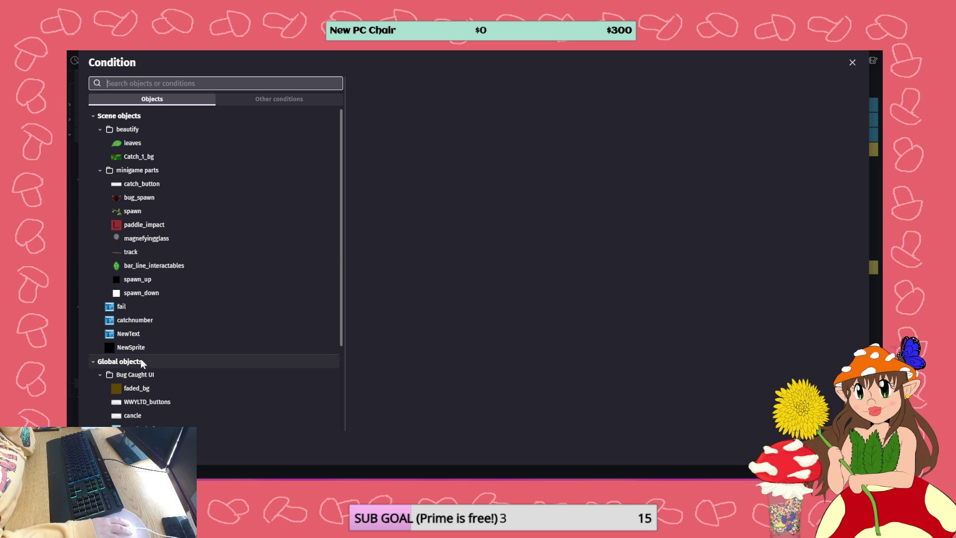
left_click(175, 401)
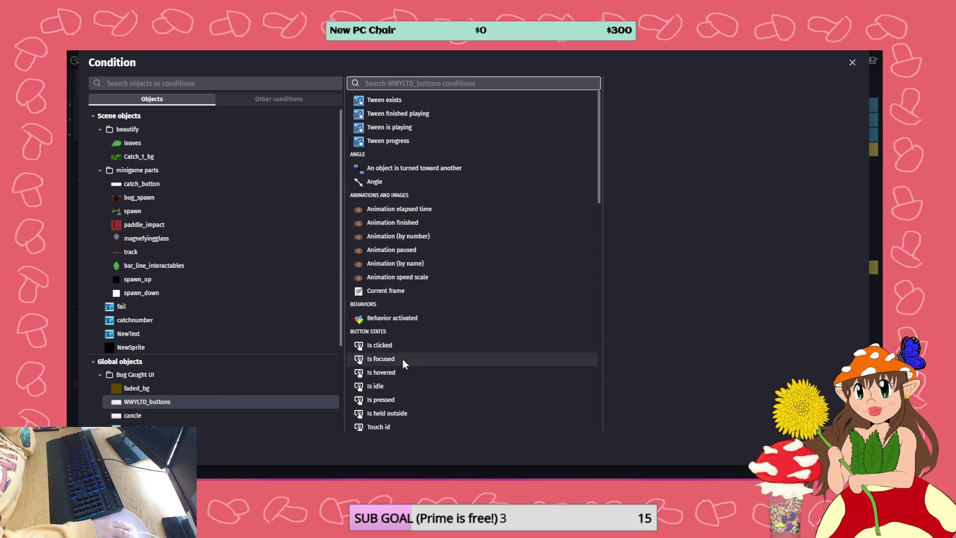
left_click(393, 345)
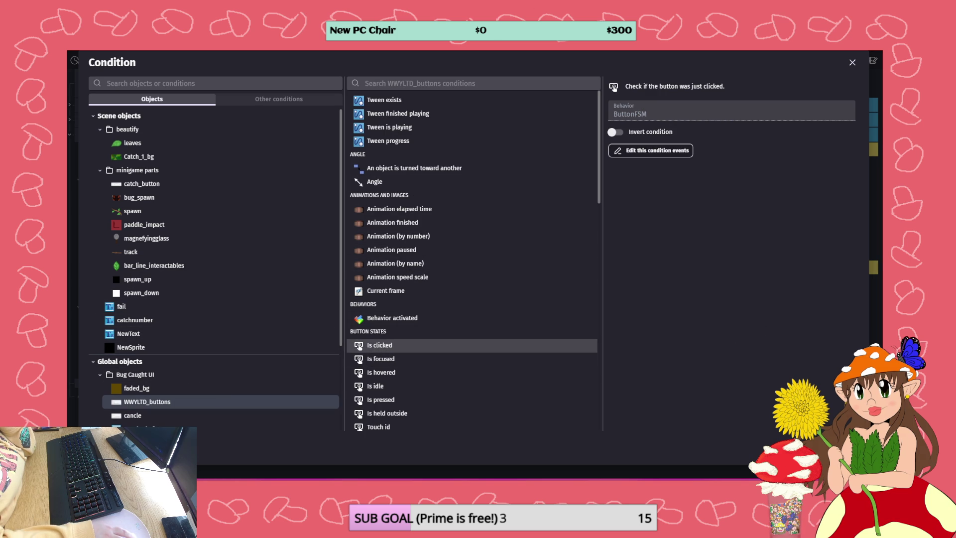
key("Return")
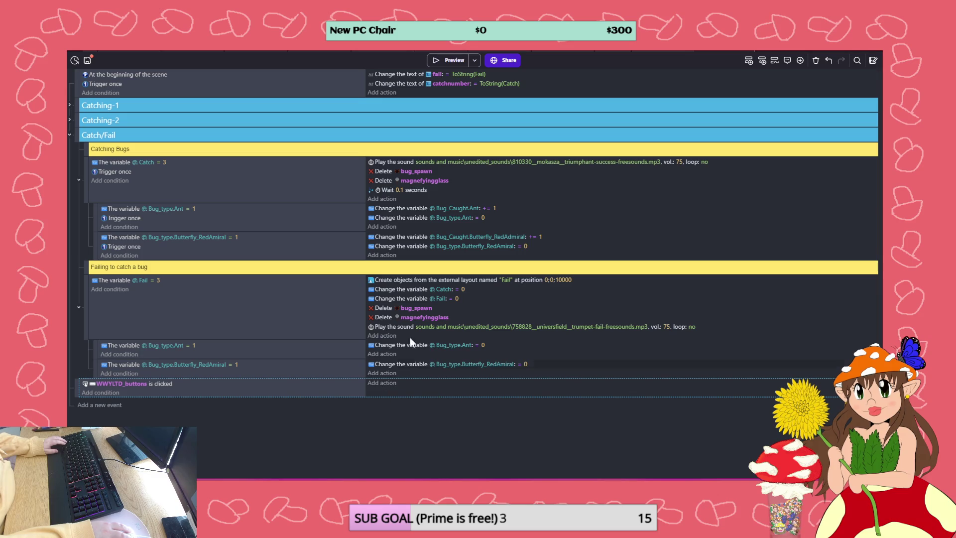
Give that event a Catch = 0 reset and a Trigger once condition, then save the project
mouse_move(388, 295)
left_mouse_down()
mouse_move(376, 365)
mouse_move(387, 395)
left_mouse_up()
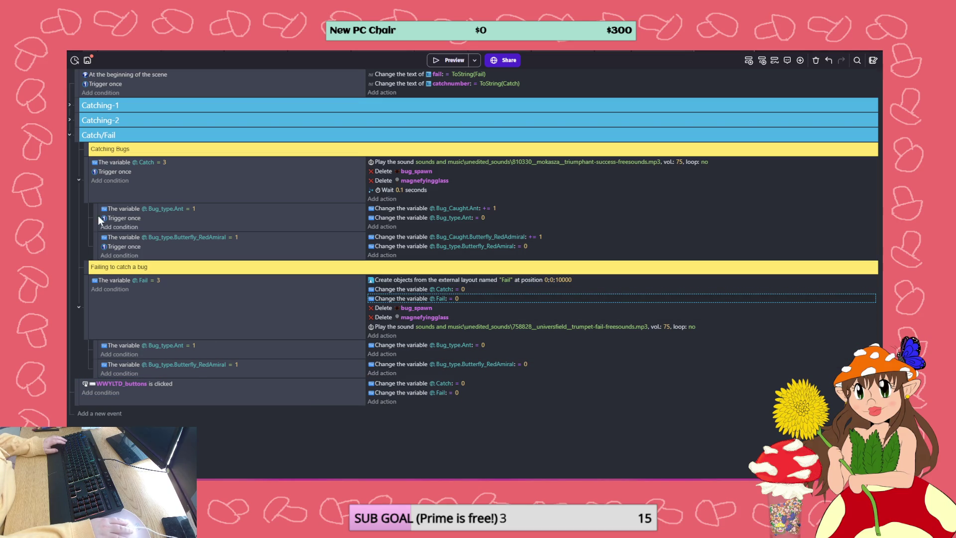
left_click_drag(111, 172, 99, 394)
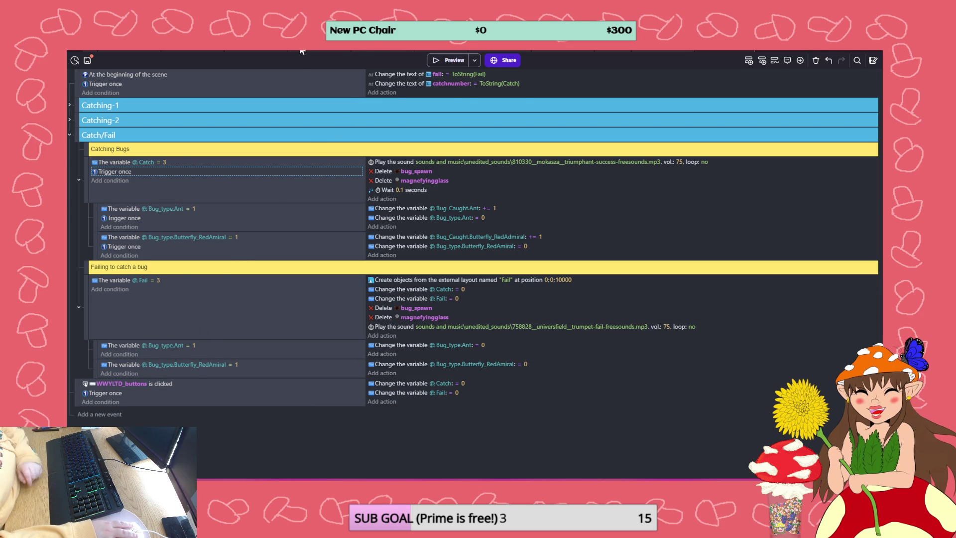
left_click(301, 51)
left_click(89, 59)
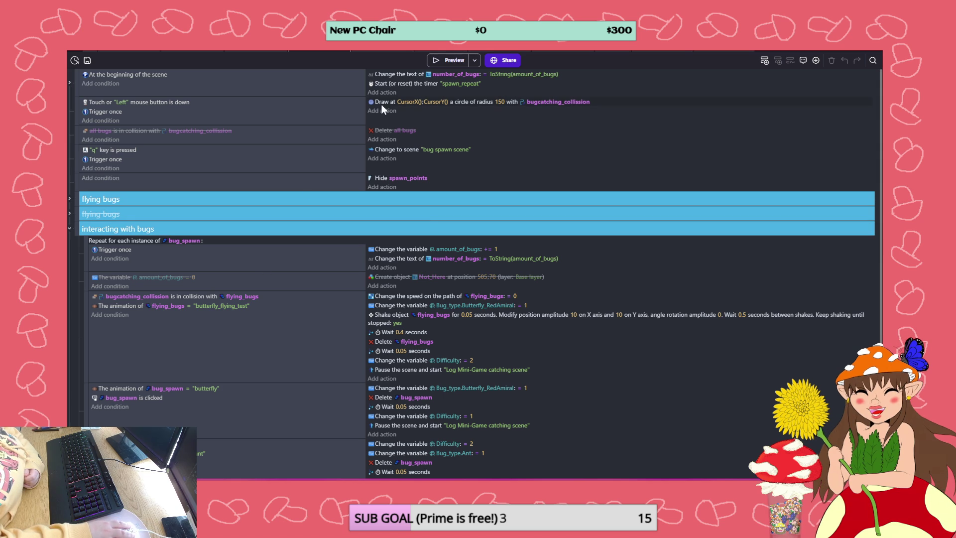
Look over the bug-interaction events and launch a game preview
scroll(338, 228, "down", 3)
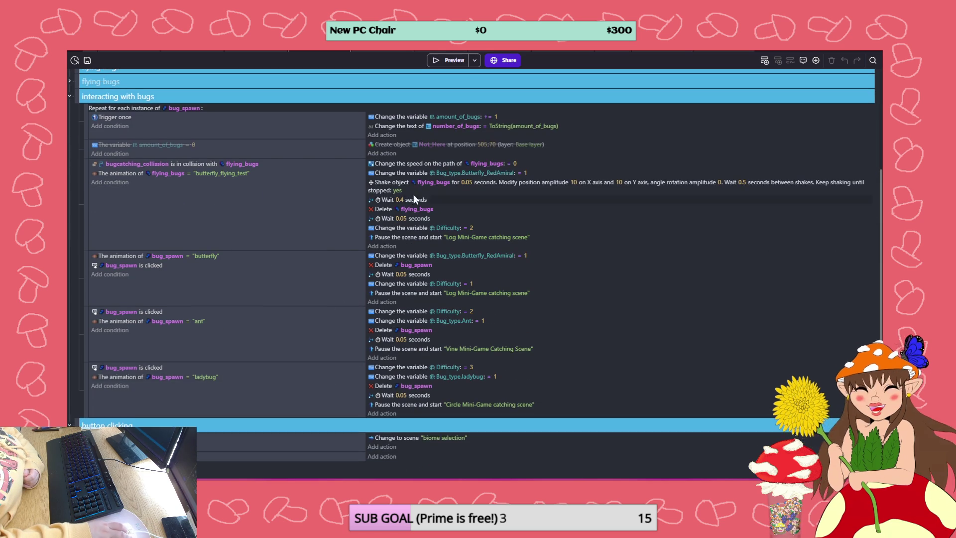
scroll(397, 211, "up", 3)
left_click(443, 59)
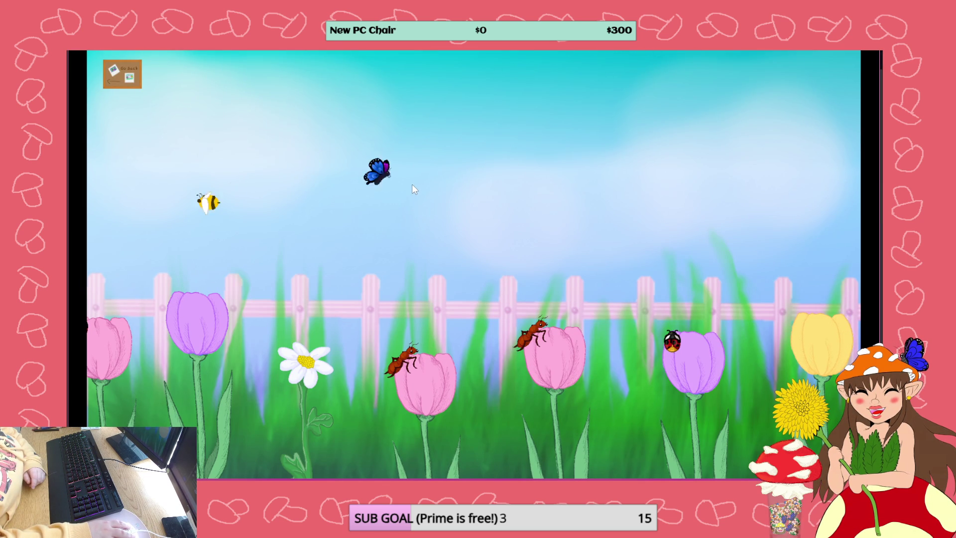
Catch the blue butterfly in the running game and leave the game window
left_click(436, 201)
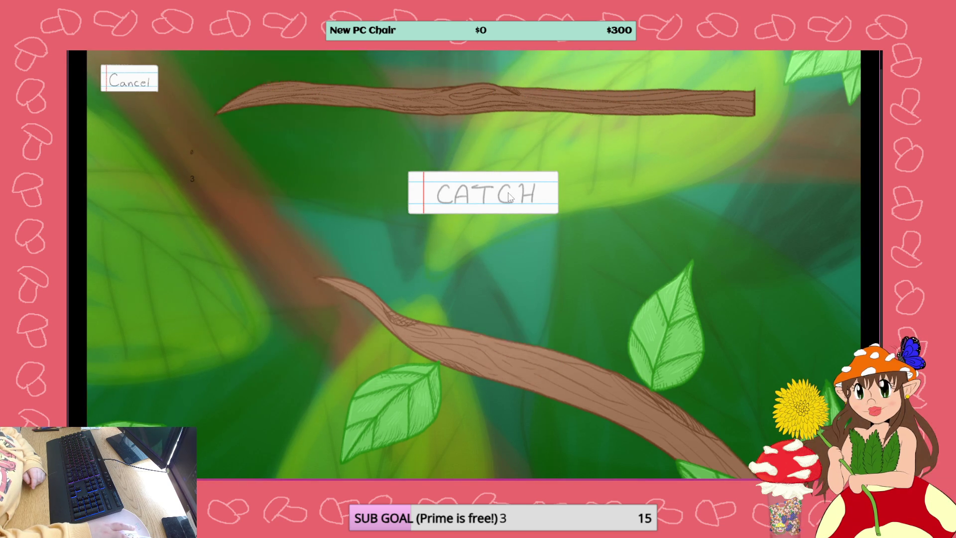
left_click(509, 197)
key("alt+F4")
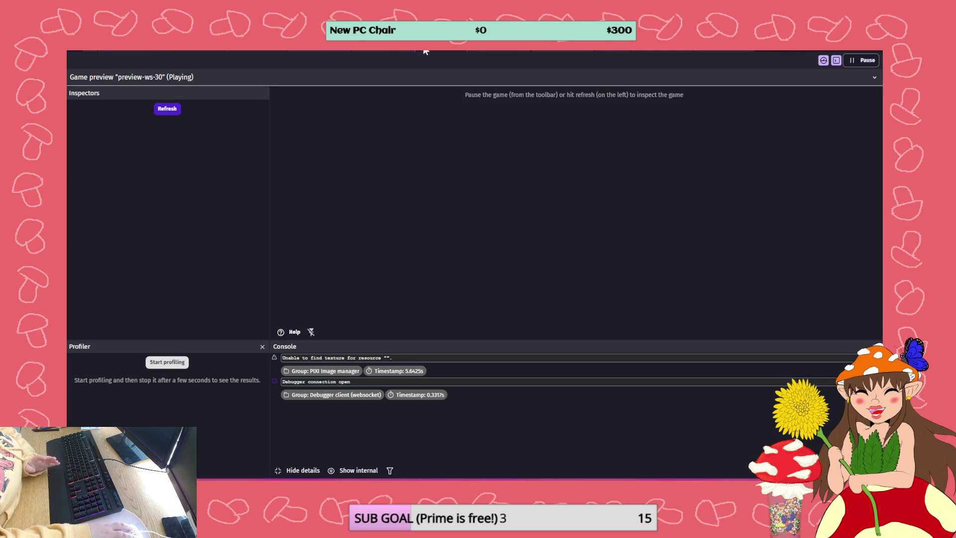
Confirm in the debugger that Caught is false and Catch is 0, then save from the bug spawn events
left_click(161, 109)
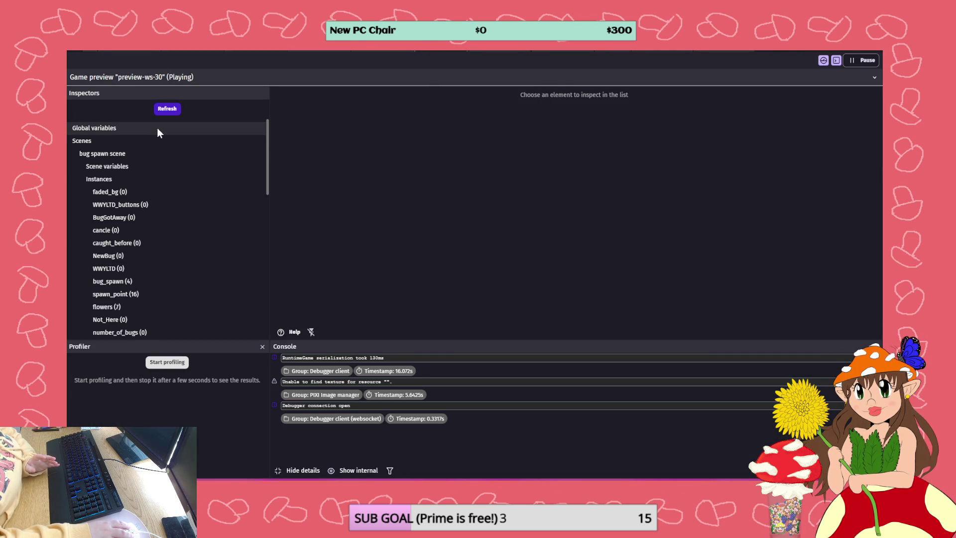
left_click(156, 128)
scroll(369, 157, "down", 5)
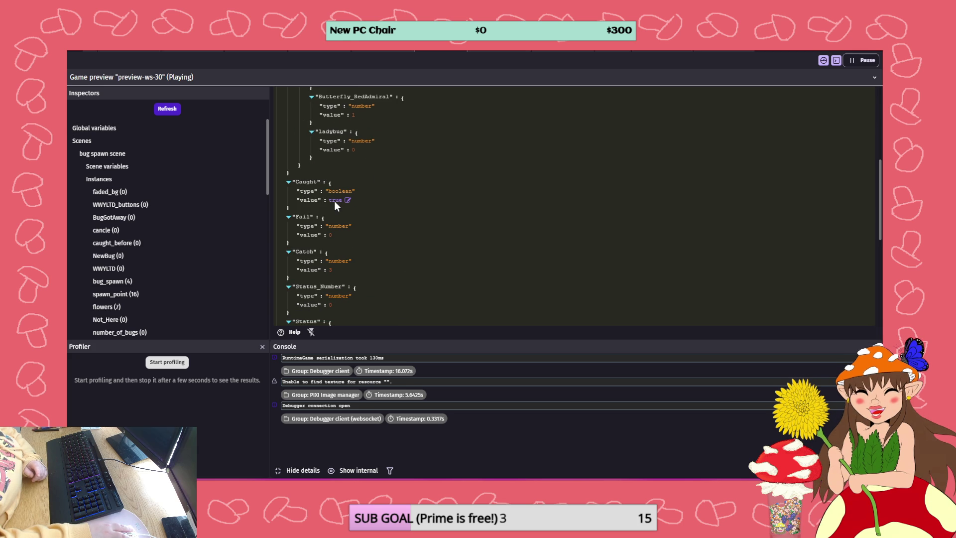
scroll(334, 204, "down", 3)
scroll(334, 201, "up", 1)
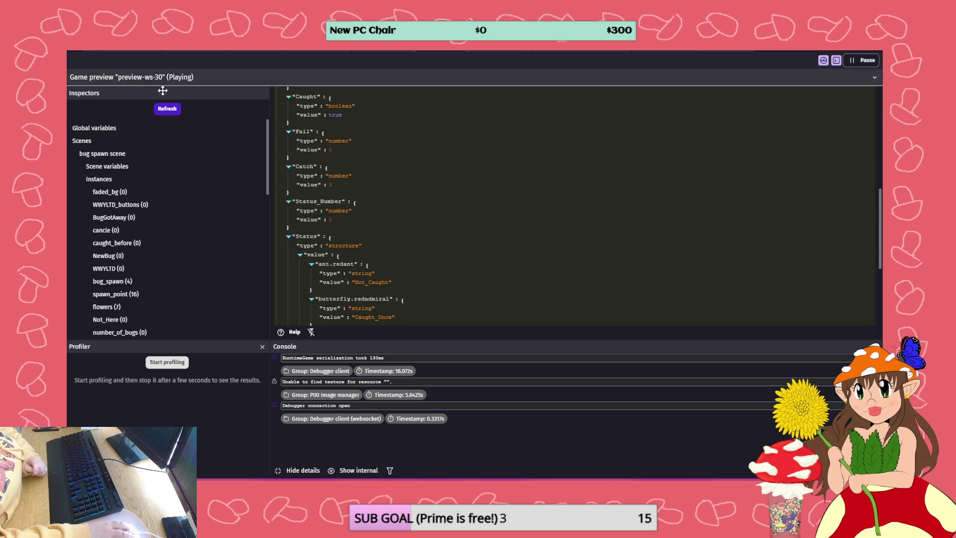
left_click(167, 109)
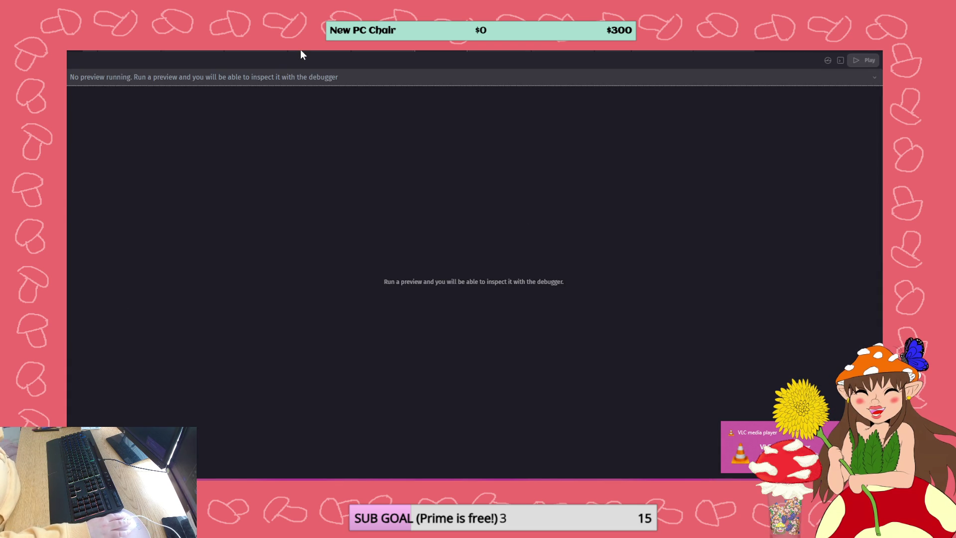
left_click(301, 50)
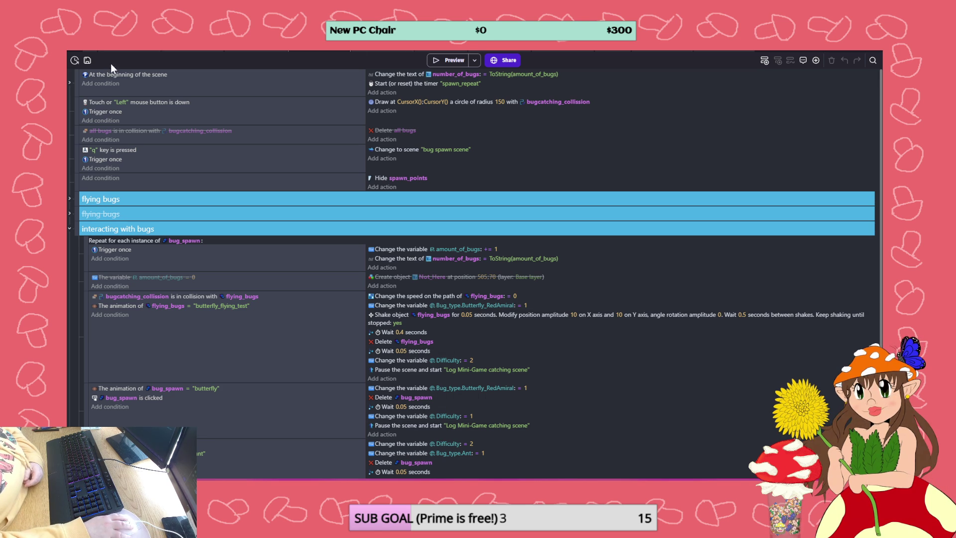
left_click(88, 61)
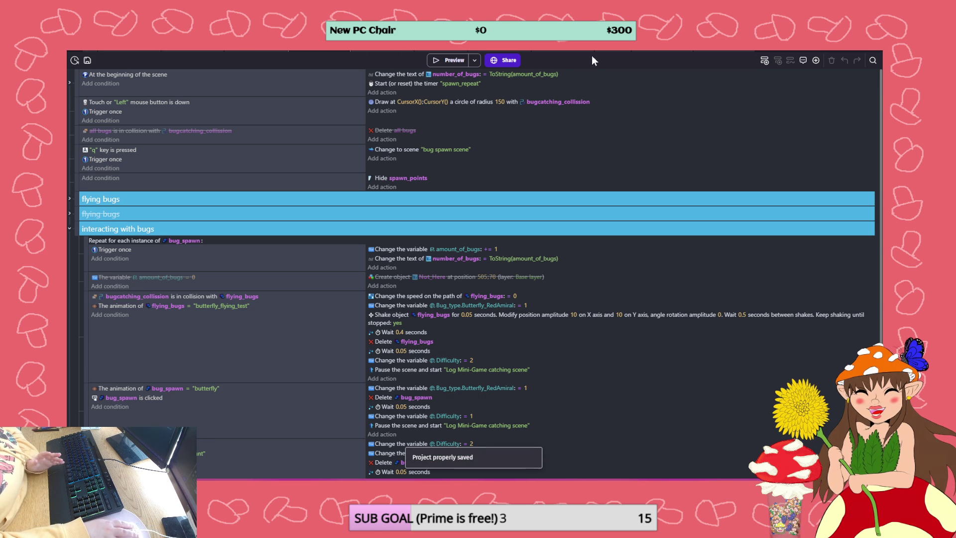
Show the caught-toggle events, expand 'Caught is true' and its Red Admiral checks, and edit its variable
left_click(376, 51)
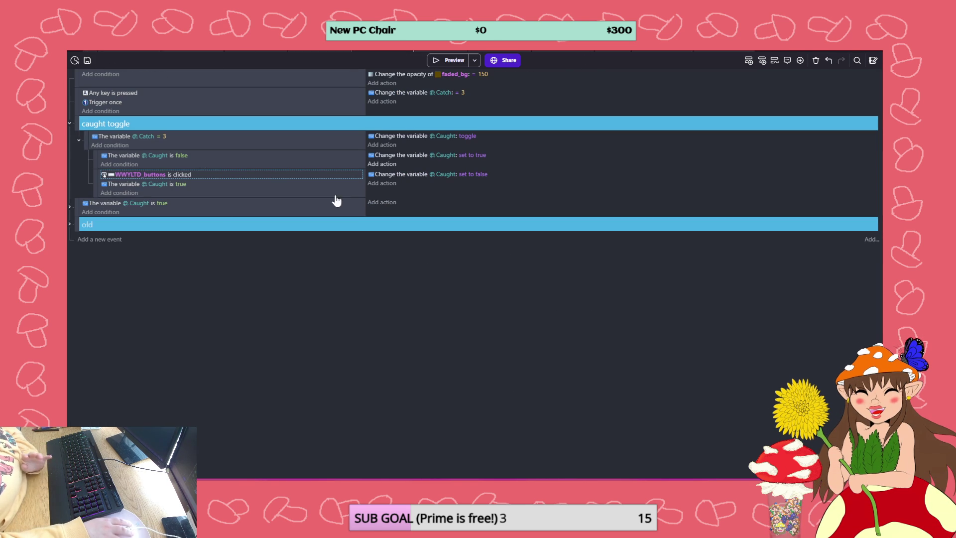
left_click(70, 206)
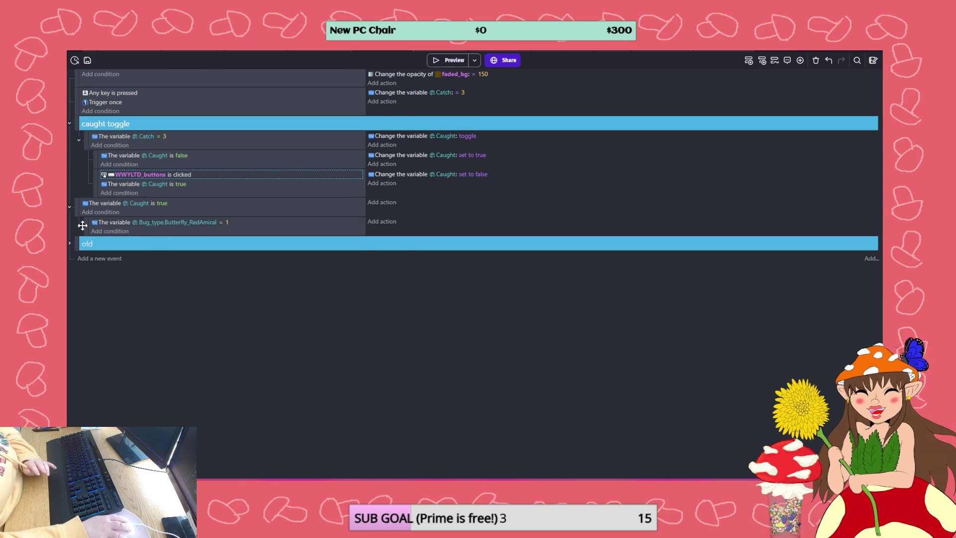
left_click(79, 228)
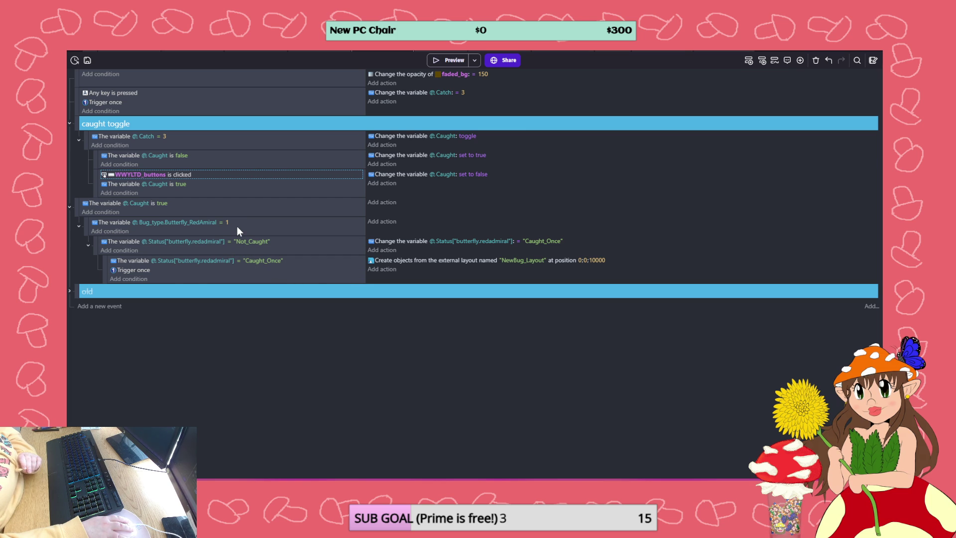
left_click(207, 222)
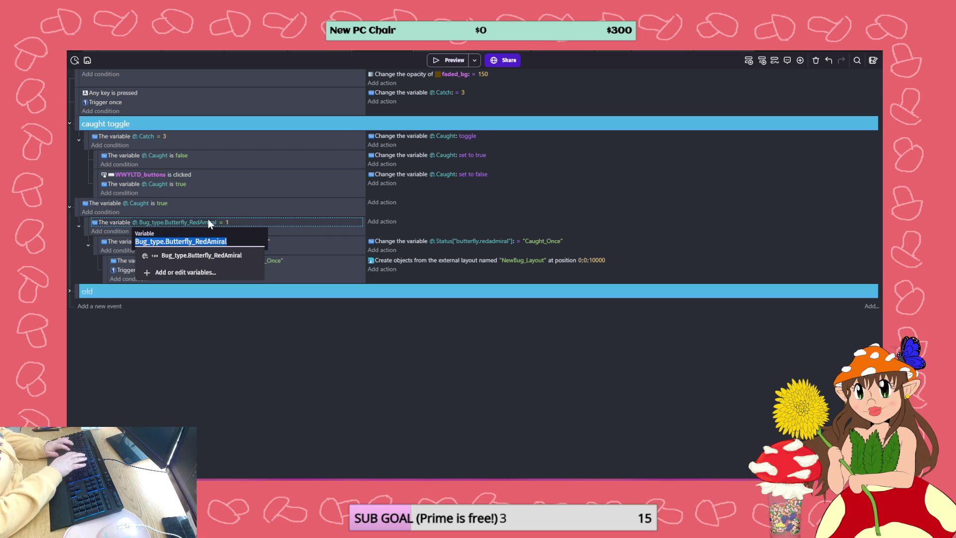
Try entering 'bug' as the Red Admiral condition's variable, then undo the invalid change
type("bug")
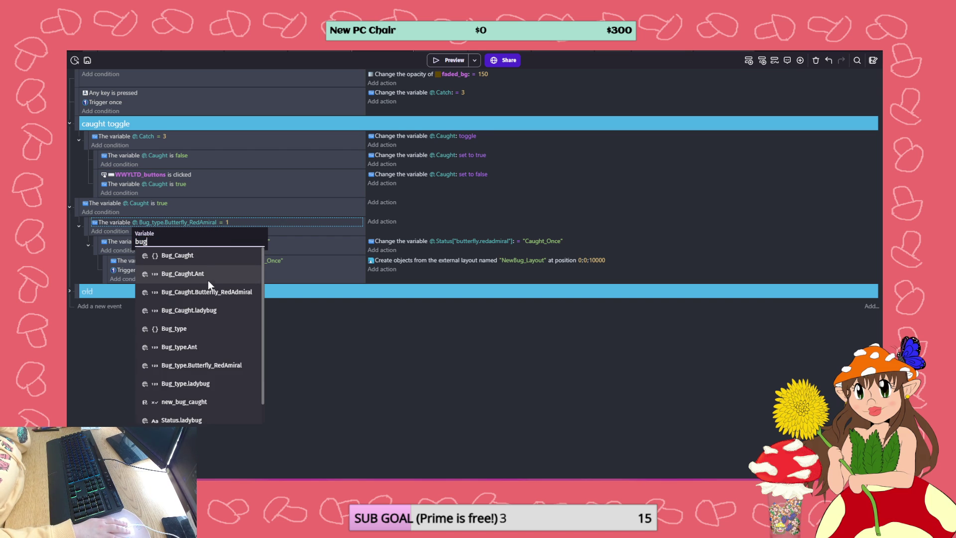
scroll(207, 280, "down", 1)
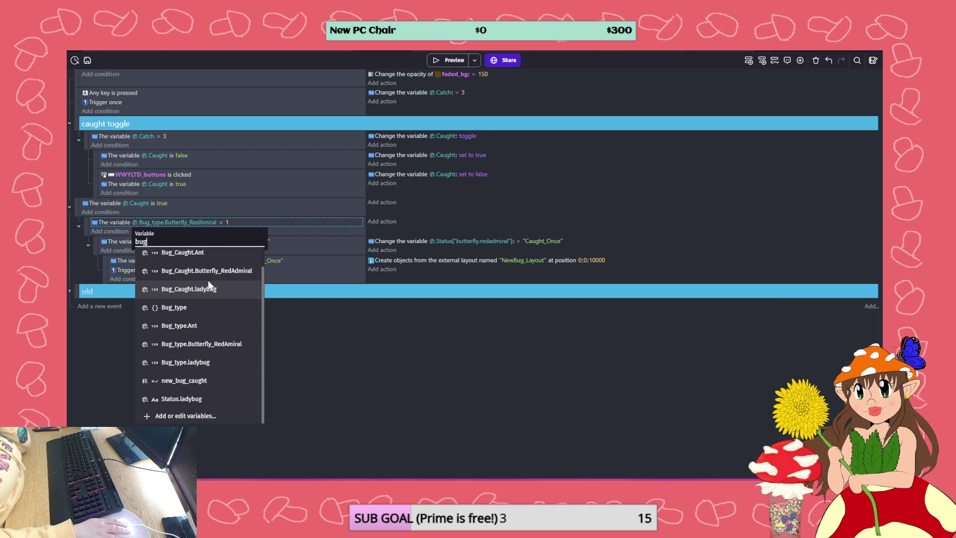
scroll(204, 344, "up", 1)
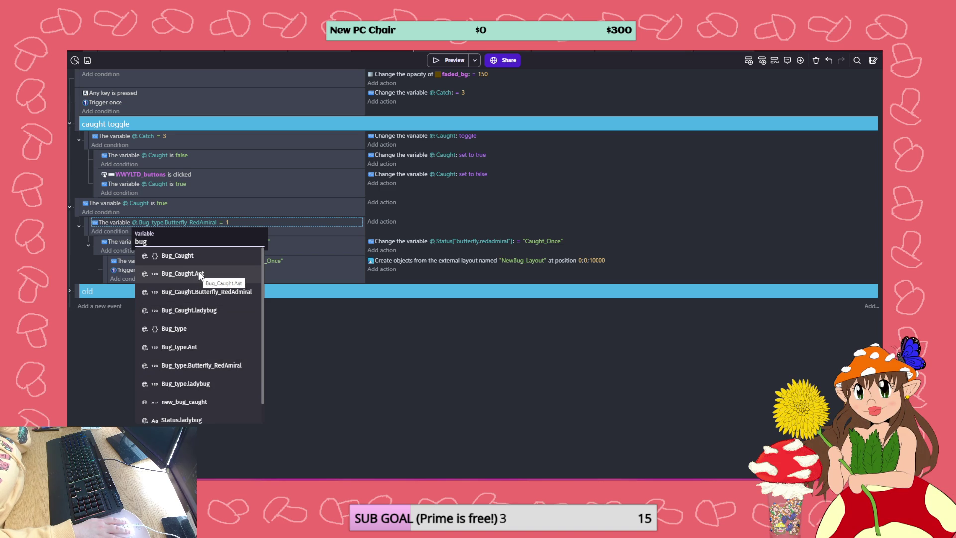
left_click(341, 322)
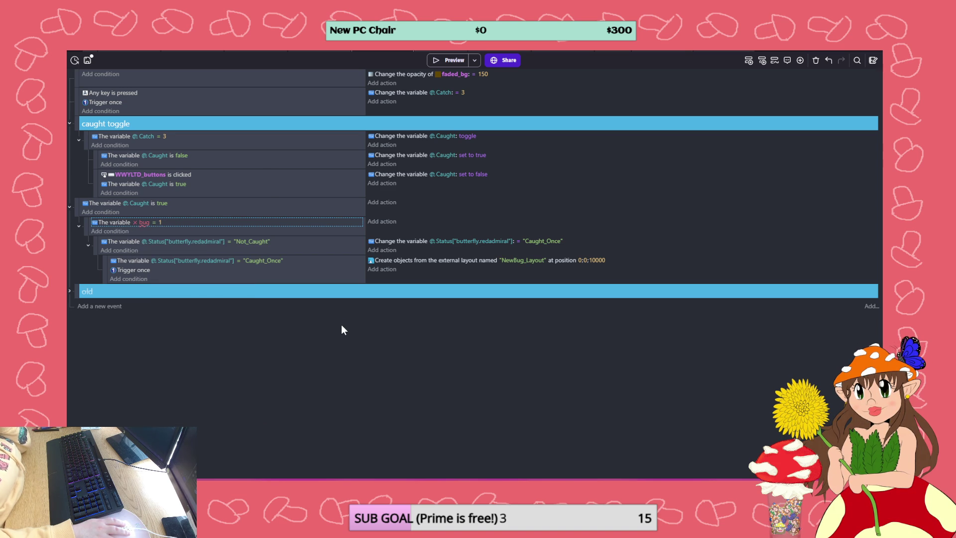
key("ctrl+z")
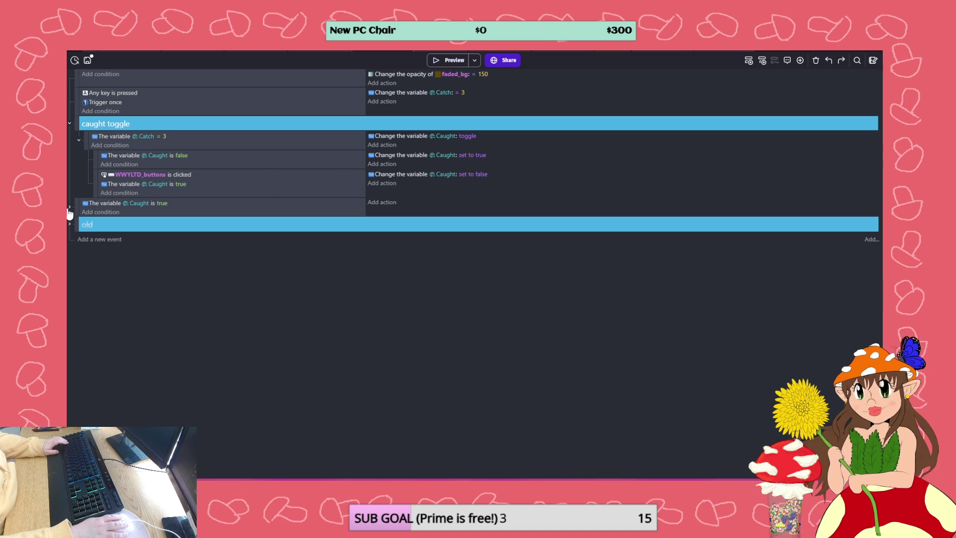
key("ctrl+z")
Set the condition to test Bug_Caught.Butterfly_RedAdmiral and duplicate the event block below
left_click(80, 227)
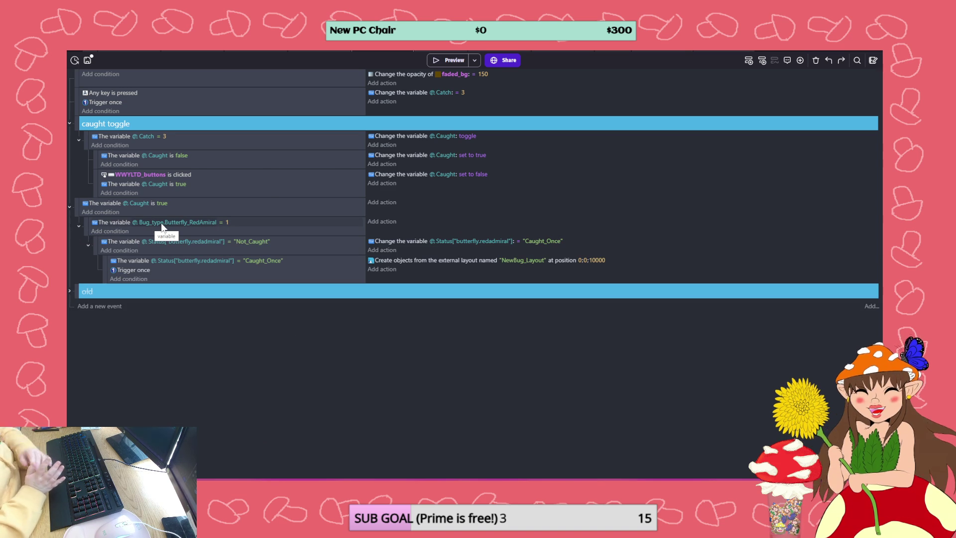
left_click(204, 224)
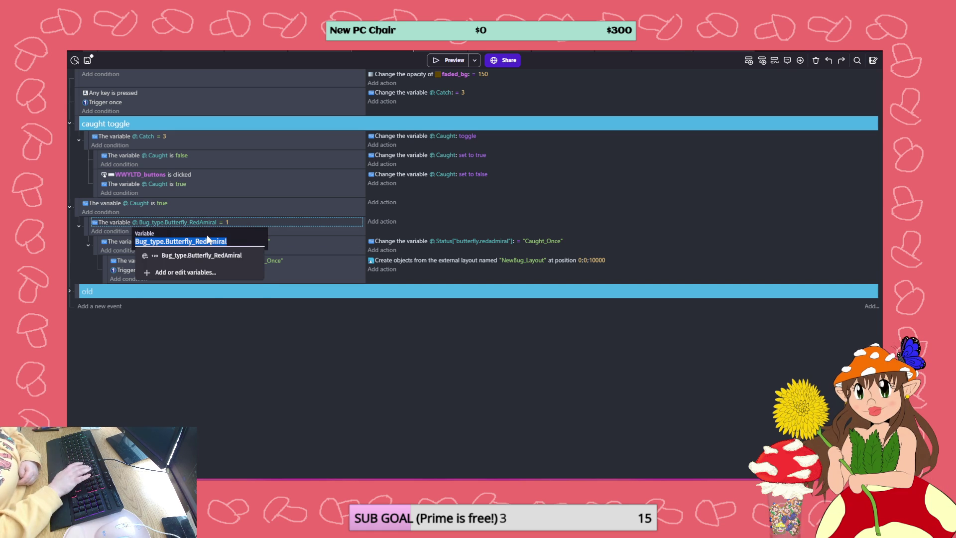
key("BackSpace")
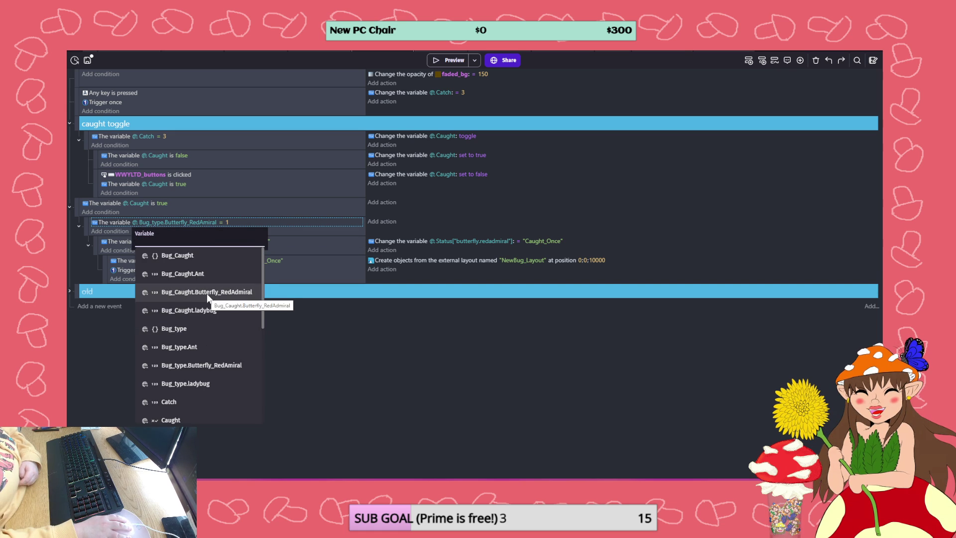
left_click(207, 292)
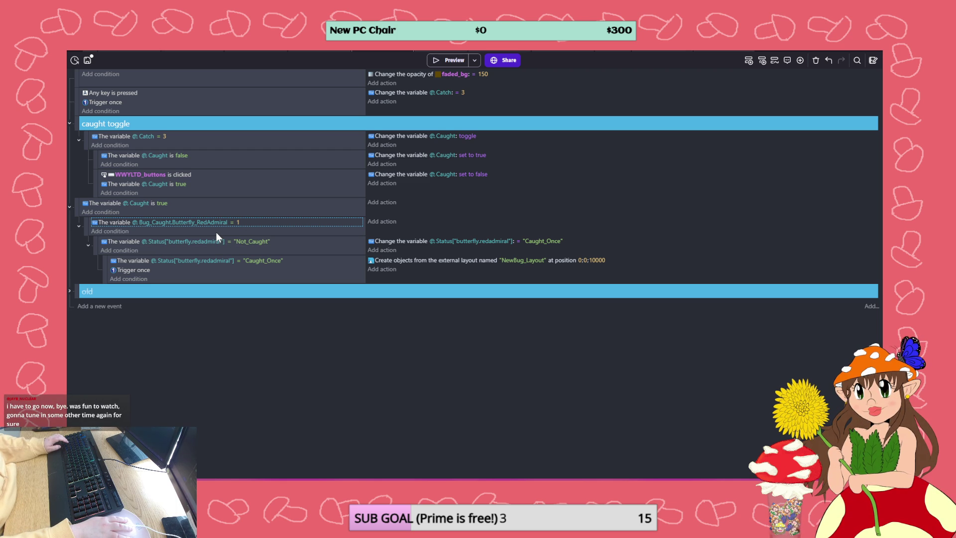
key("ctrl+z")
key("ctrl+z")
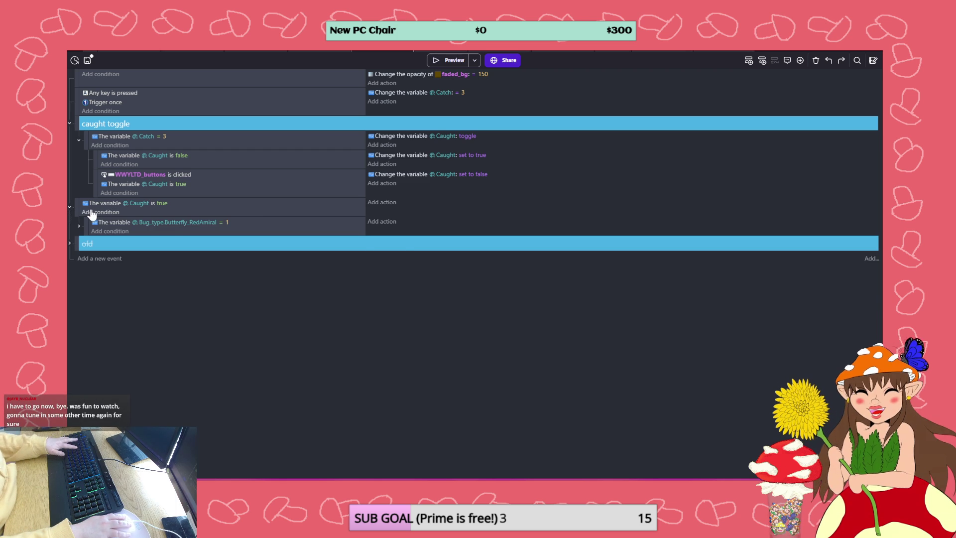
key("ctrl+y")
key("ctrl+y")
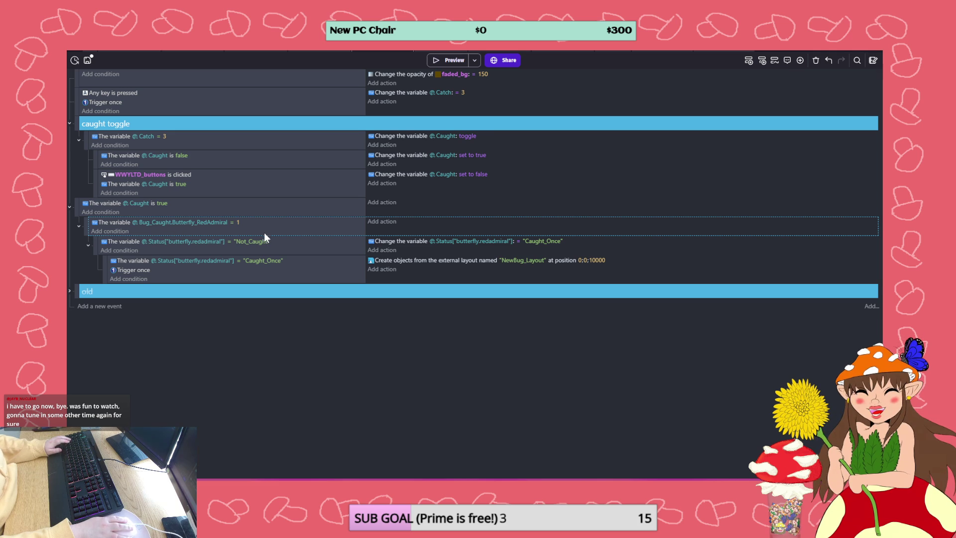
key("ctrl+v")
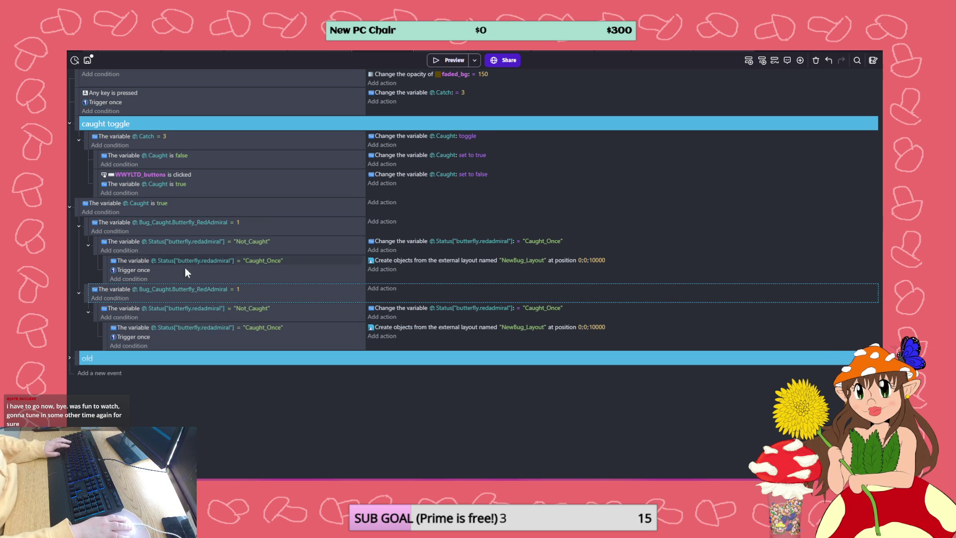
Change the copied condition to Butterfly_RedAdmiral ≥ 2
double_click(180, 290)
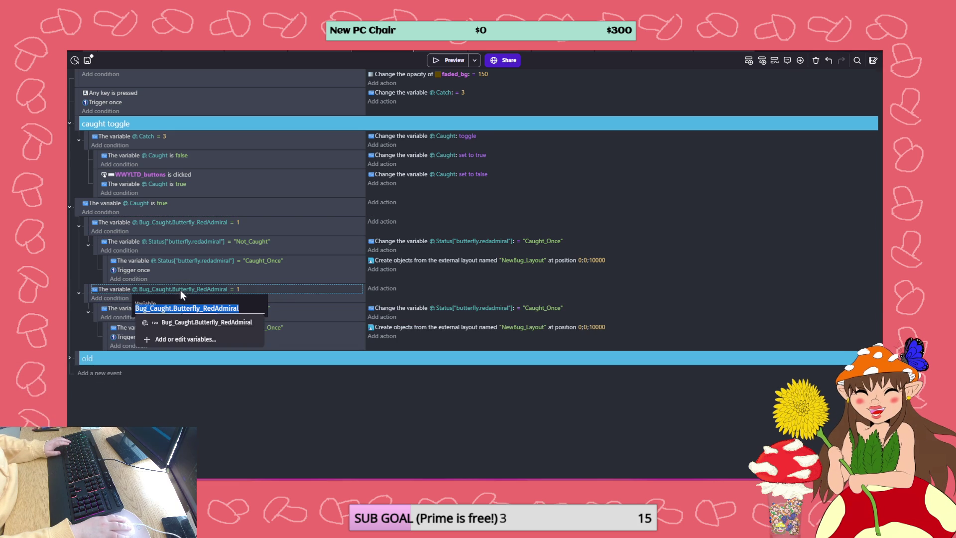
left_click(237, 291)
left_click(231, 289)
left_click(240, 309)
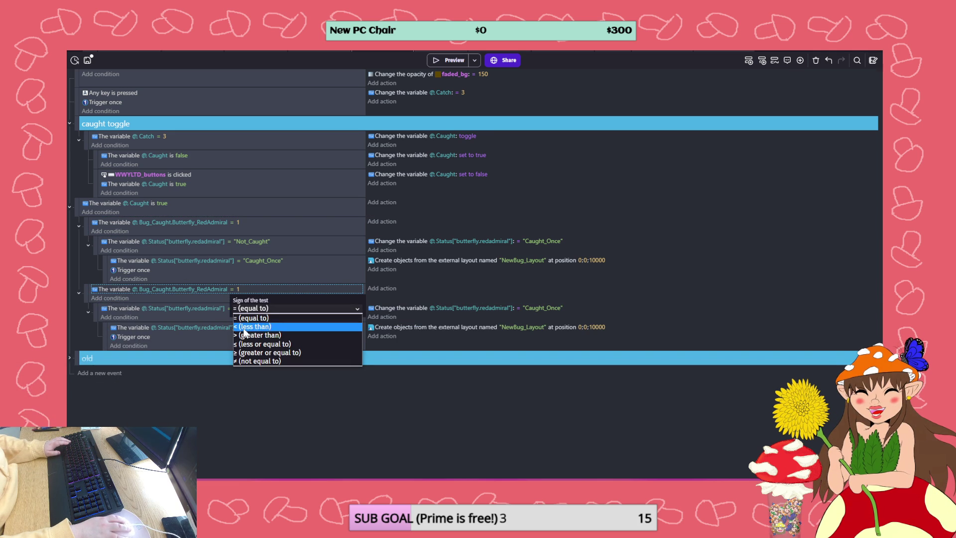
left_click(245, 335)
left_click(237, 289)
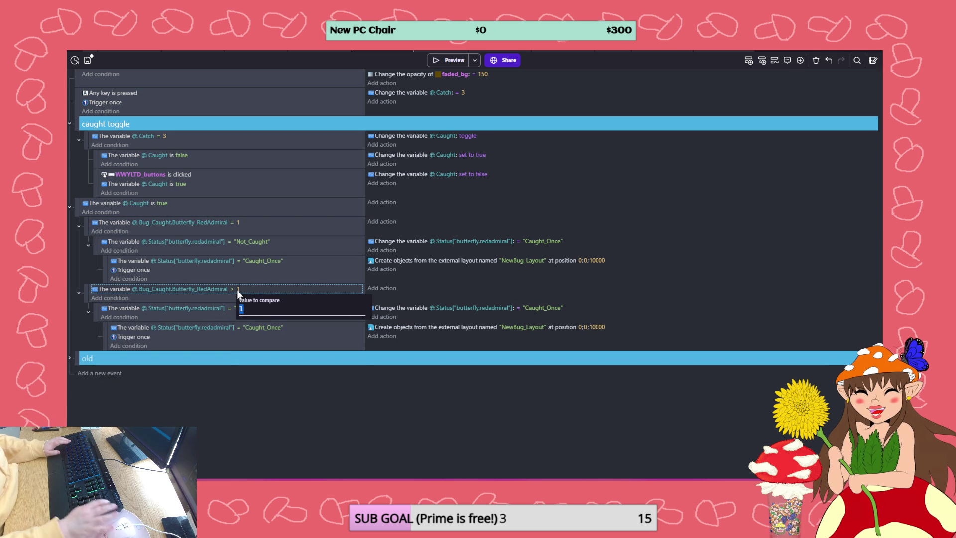
type("2")
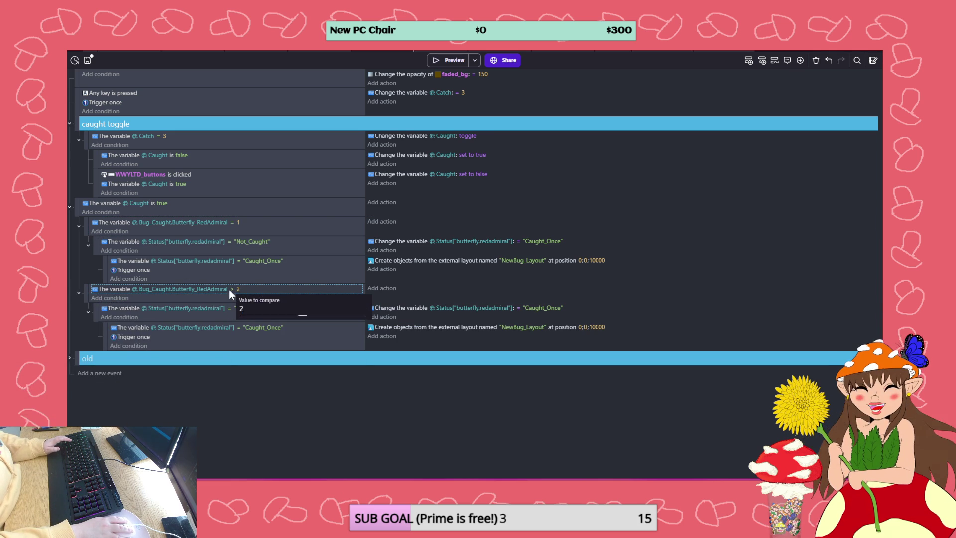
key("Return")
left_click(231, 289)
left_click(240, 308)
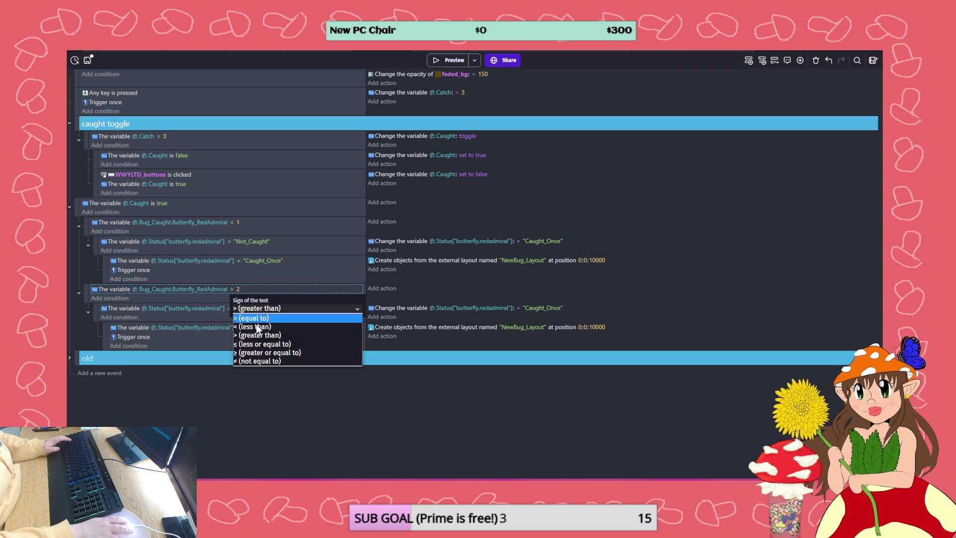
left_click(290, 352)
left_click(155, 399)
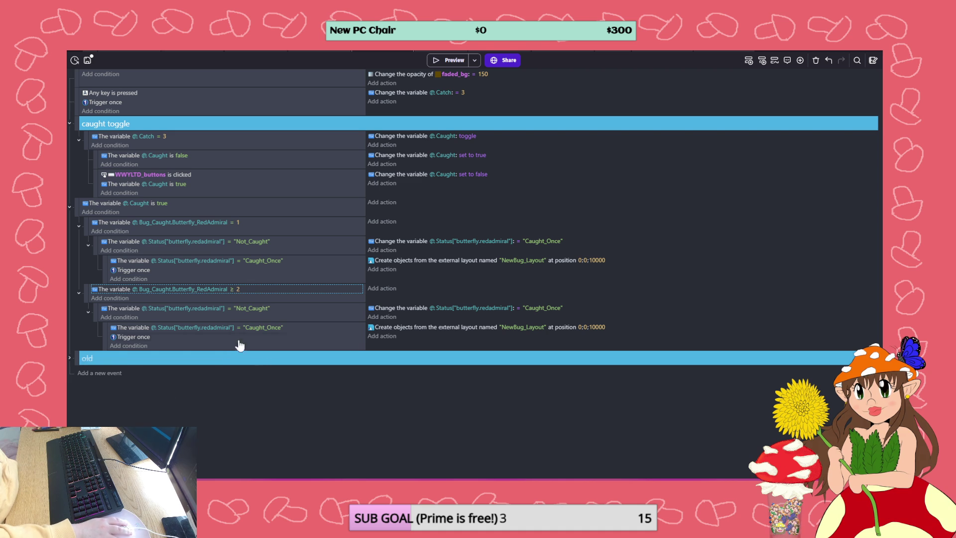
Make the first status check compare against "Caught_Once" instead of "Not_Caught"
left_click(261, 308)
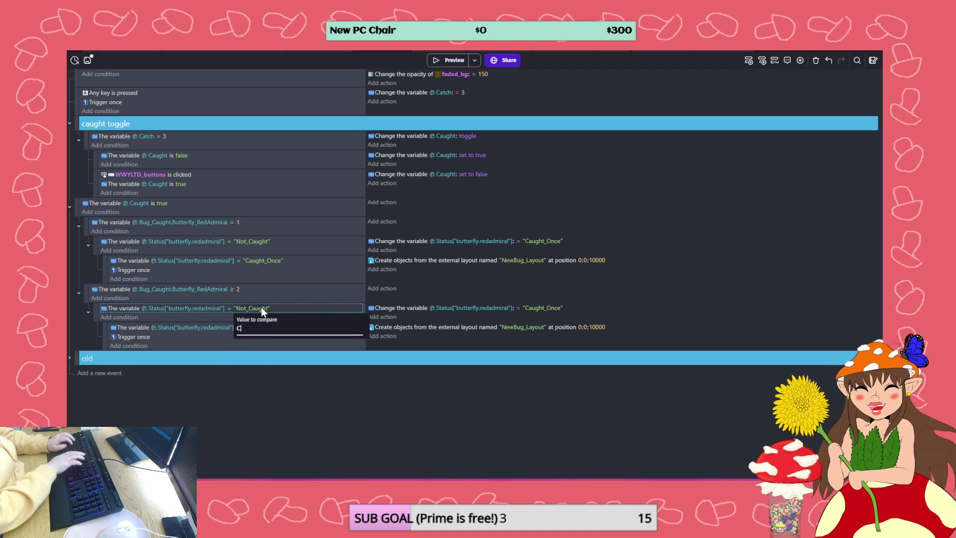
type("c")
key("BackSpace")
type("Caught")
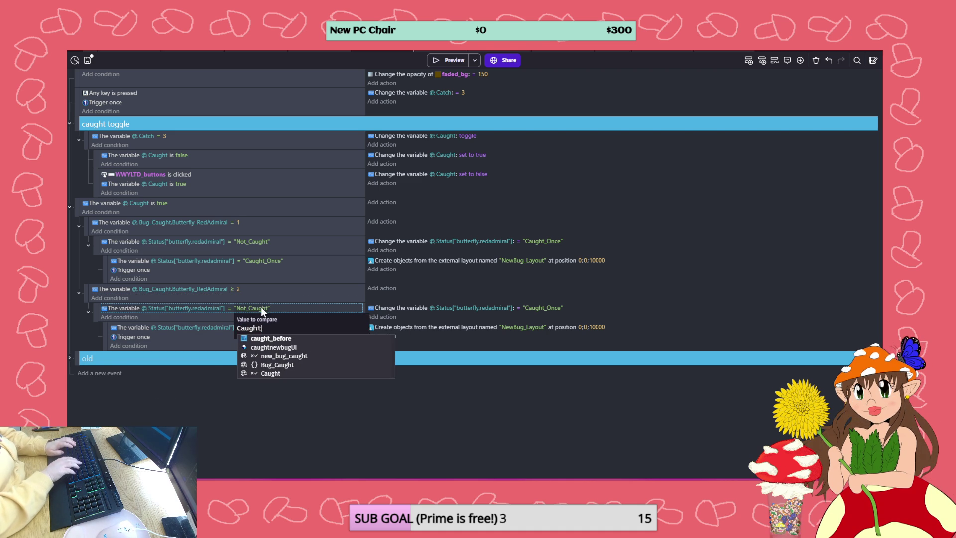
type("_Once")
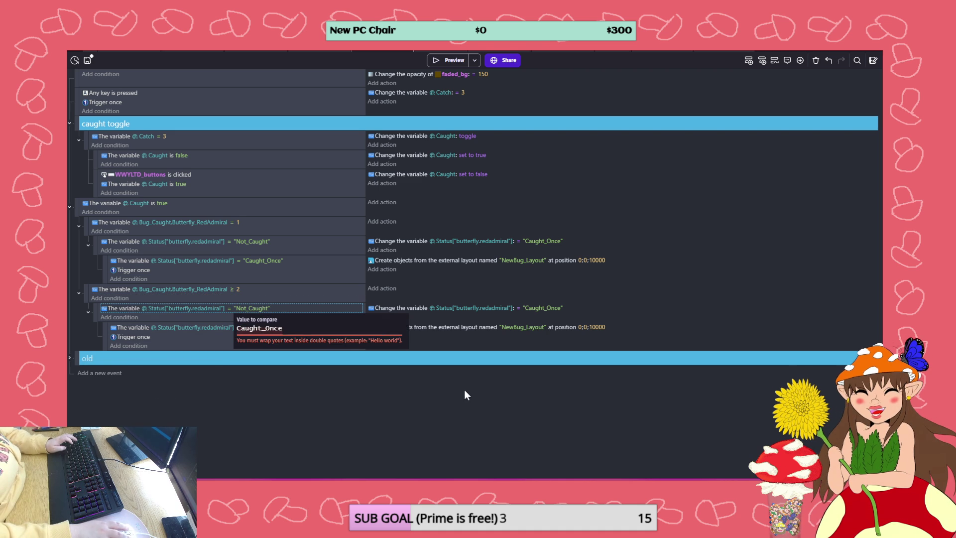
type("\"")
key("Left")
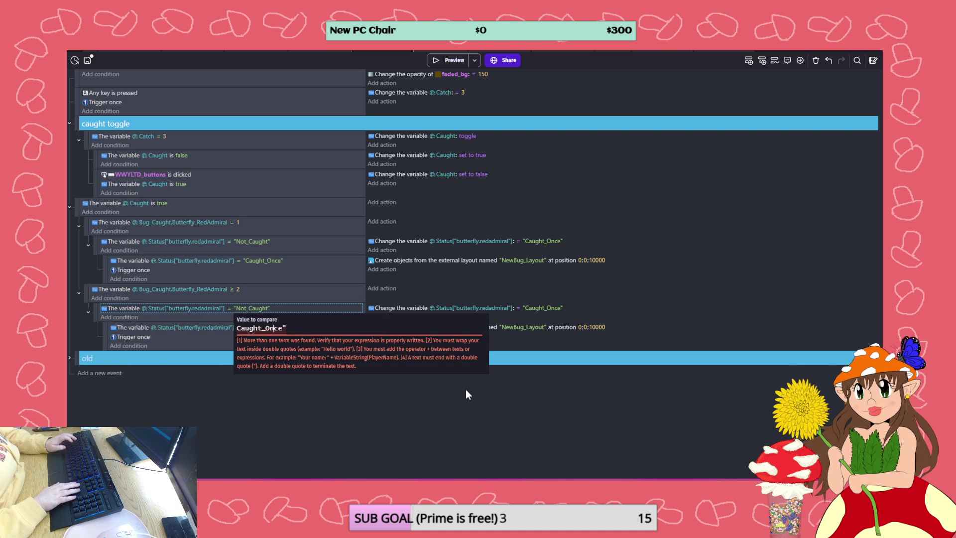
type("\"")
key("Return")
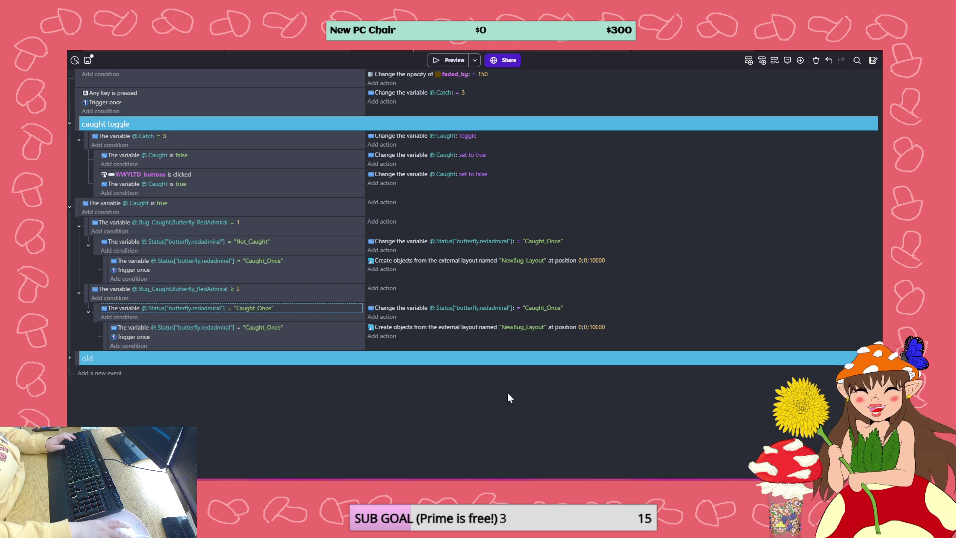
left_click(546, 308)
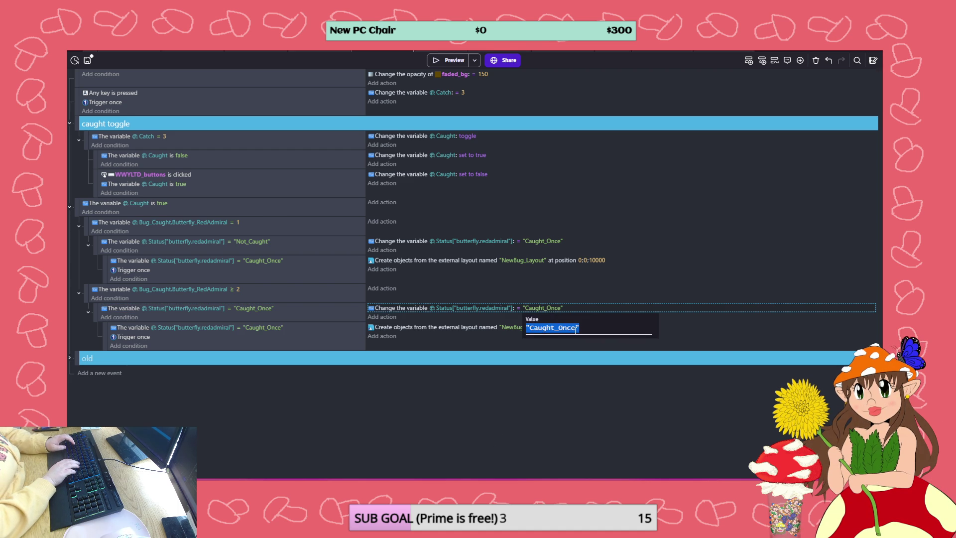
Change the duplicated action's assigned status value to "CaughtMoreThanOnce"
type("\"Caught")
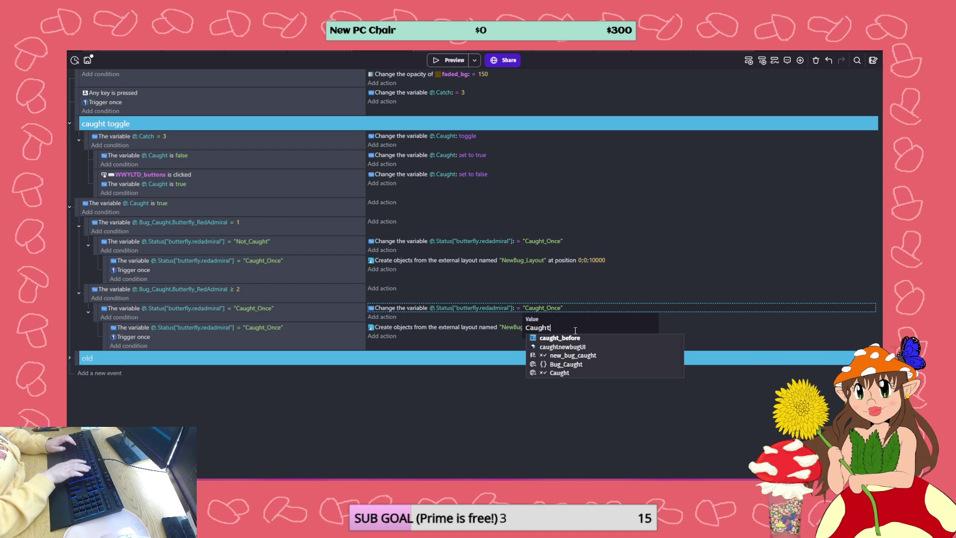
key("BackSpace")
key("BackSpace")
key("BackSpace")
type("\"Caught_More_Th")
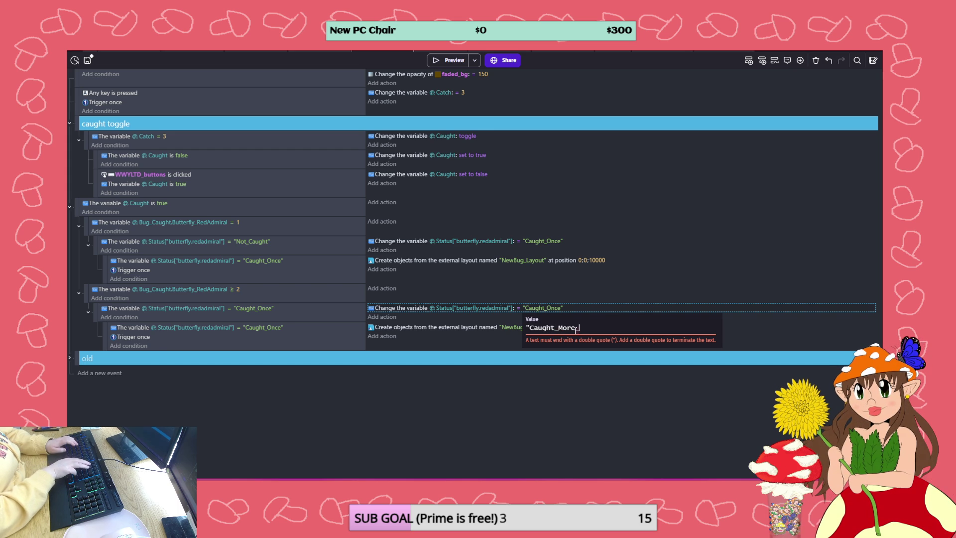
type("an_P")
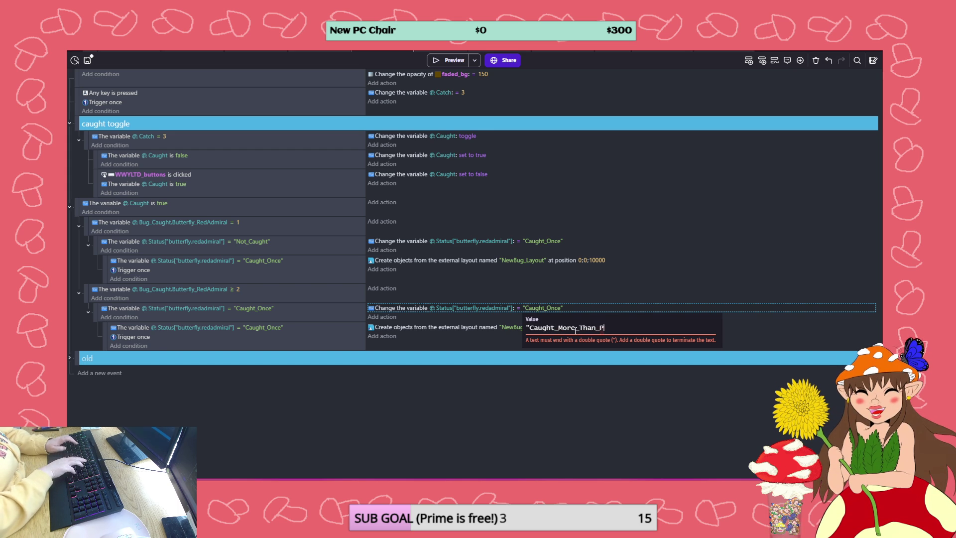
key("BackSpace")
key("BackSpace")
key("BackSpace")
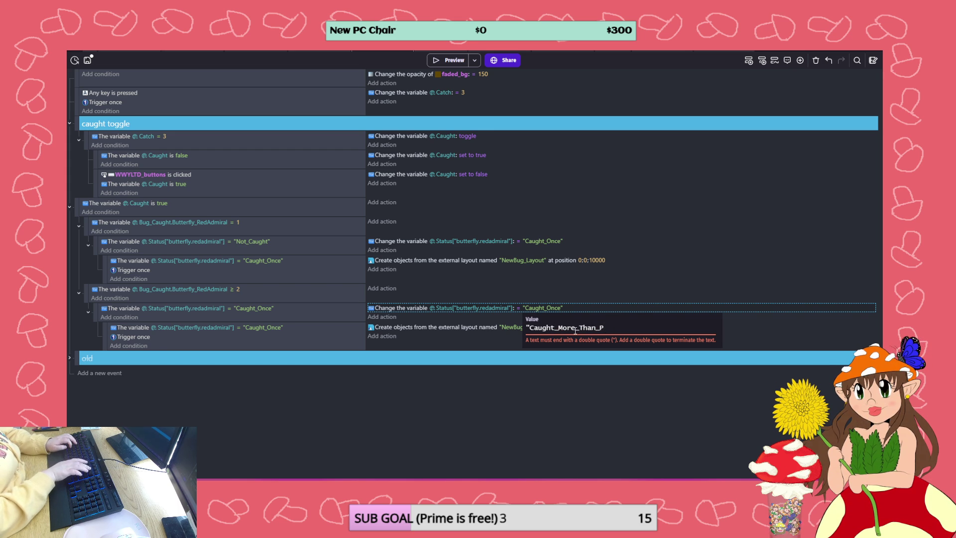
type("MoreTh")
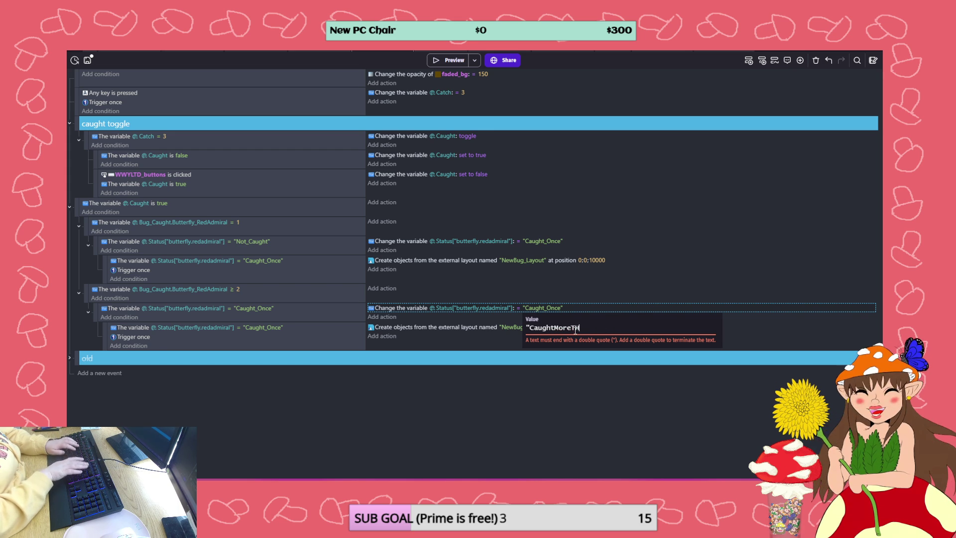
type("an")
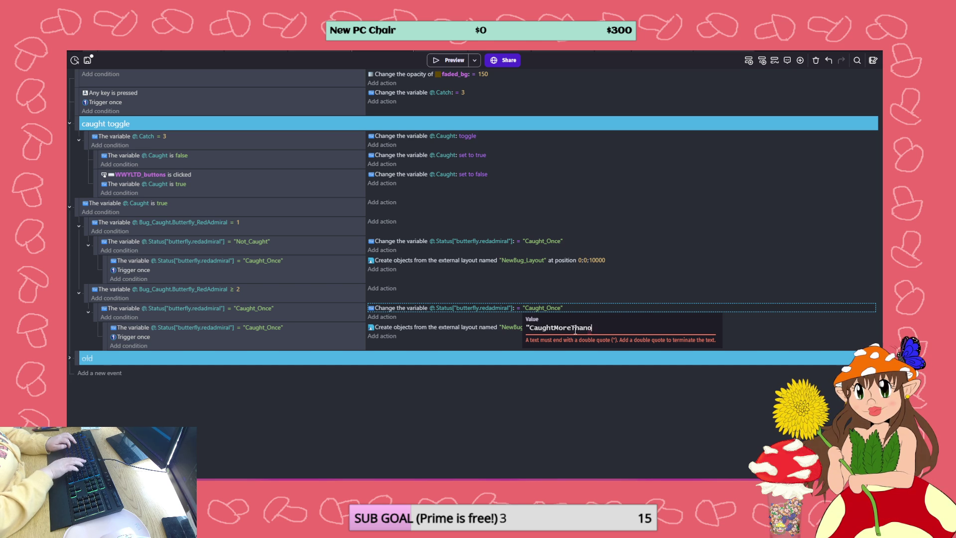
type("Once\"")
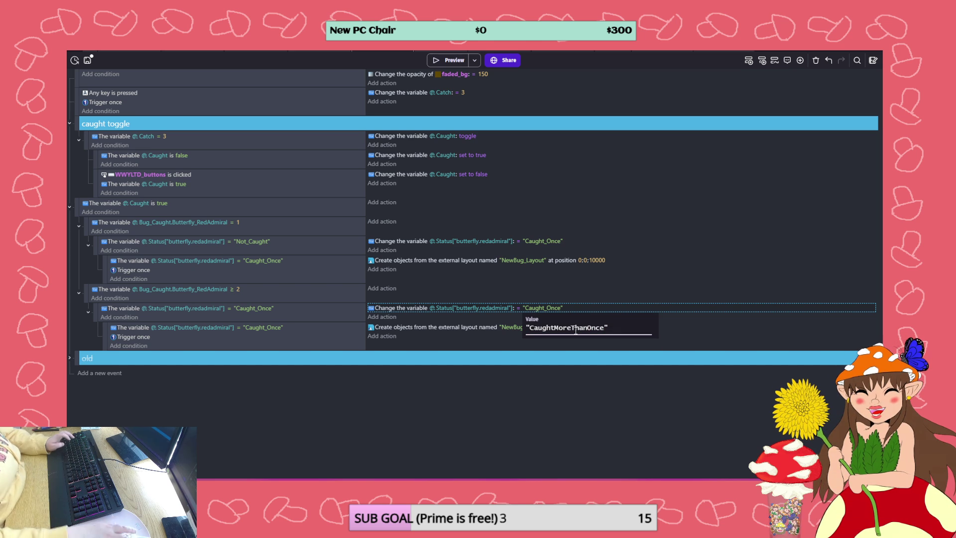
left_click(510, 342)
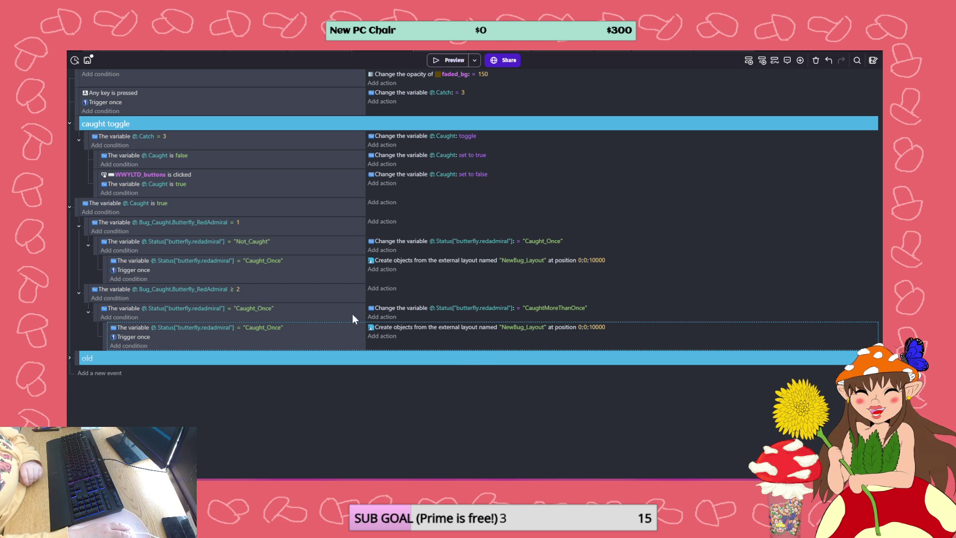
Copy "CaughtMoreThanOnce" into the nested condition's status value
left_click(543, 308)
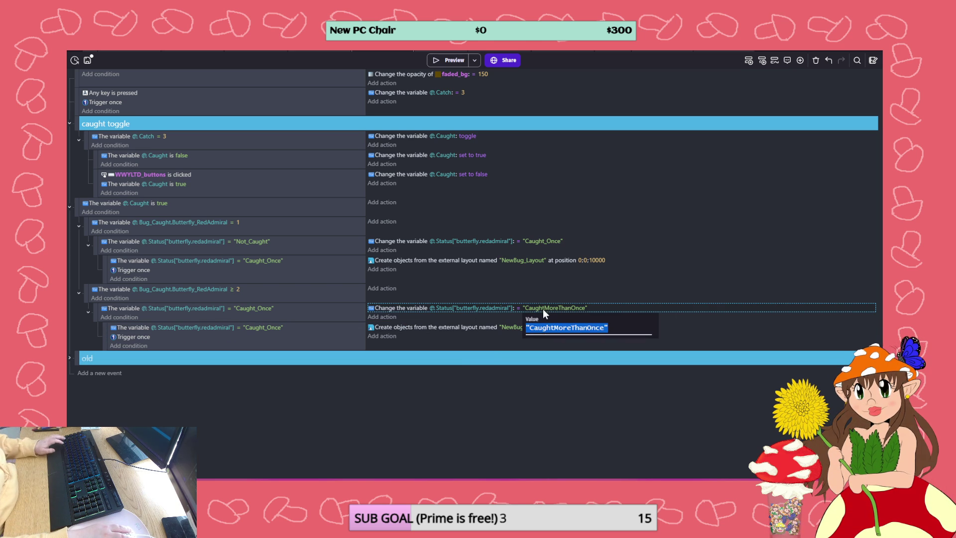
left_click(262, 328)
type("\"CaughtMoreThanOnce\"")
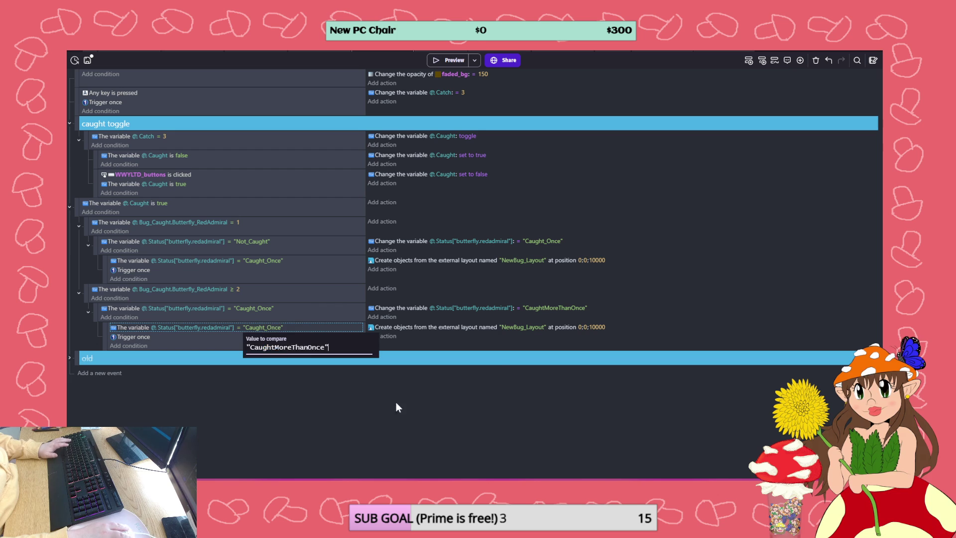
key("Return")
Make the action create the Caught external layout, then save the project
left_click(526, 327)
left_click(544, 346)
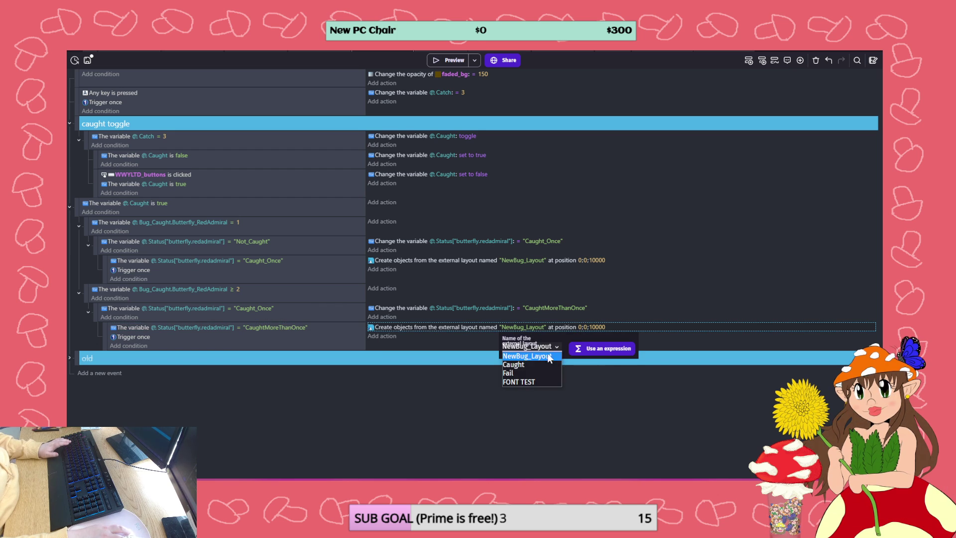
left_click(544, 364)
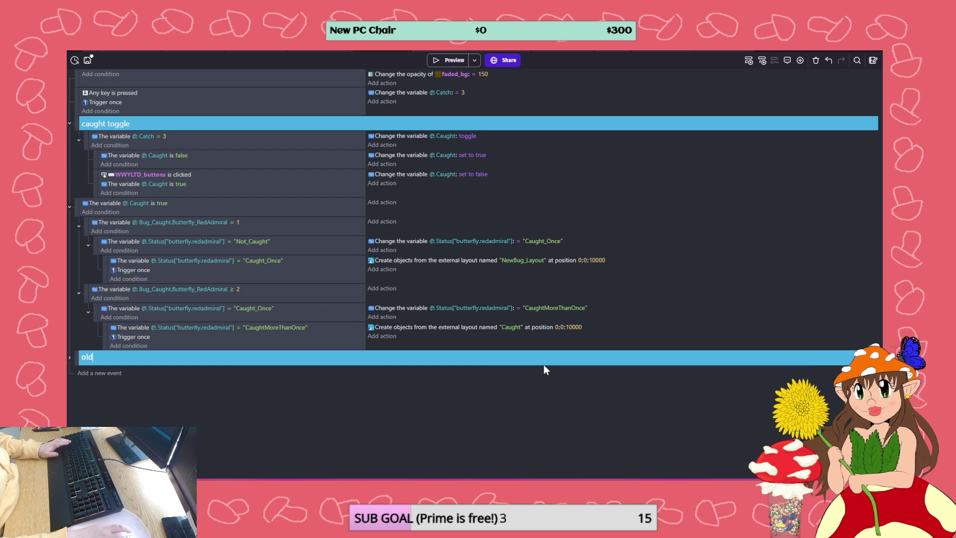
key("d")
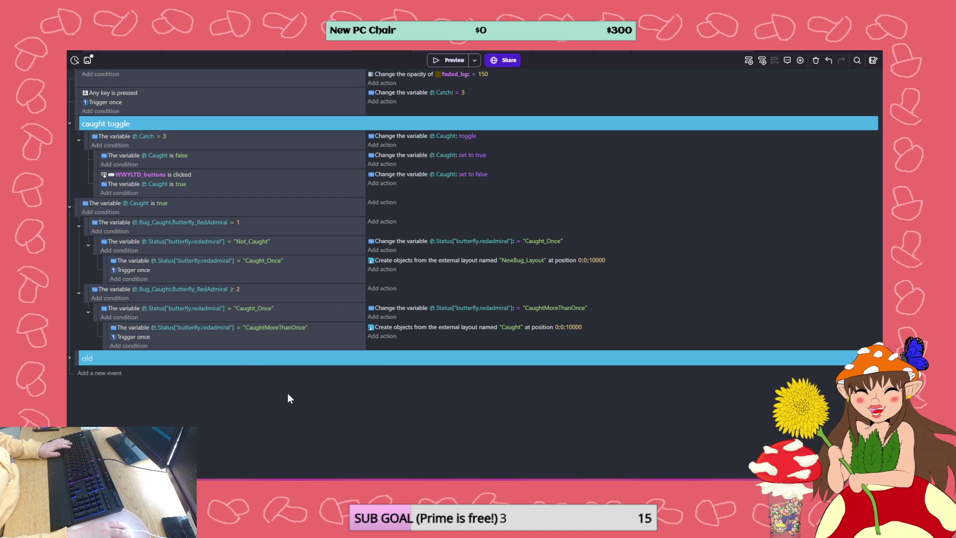
key("ctrl+s")
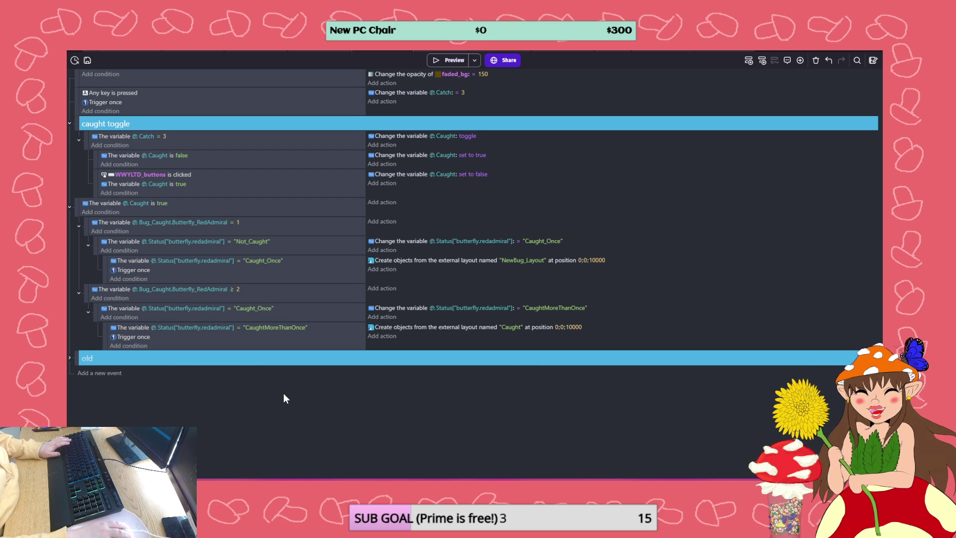
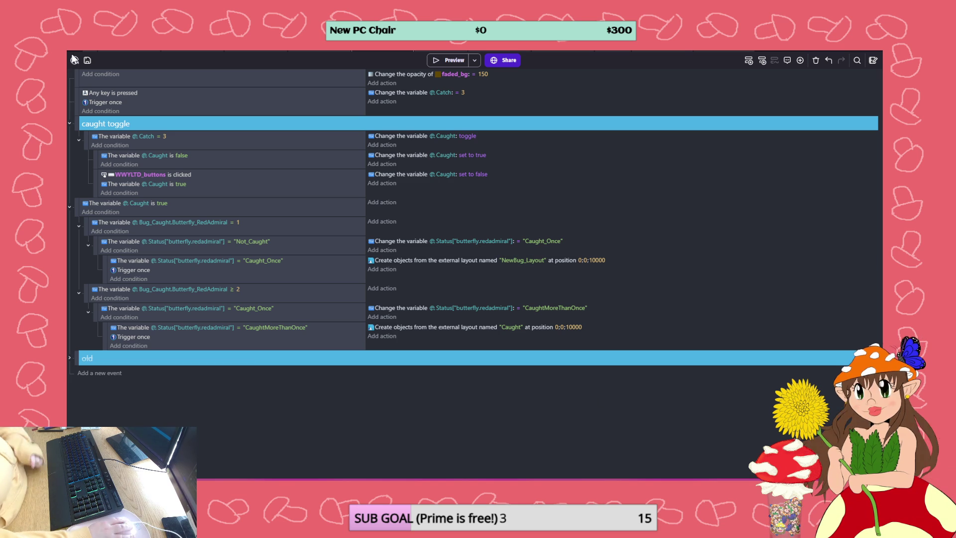
Save the project from the bug spawn scene and launch a game preview
left_click(243, 51)
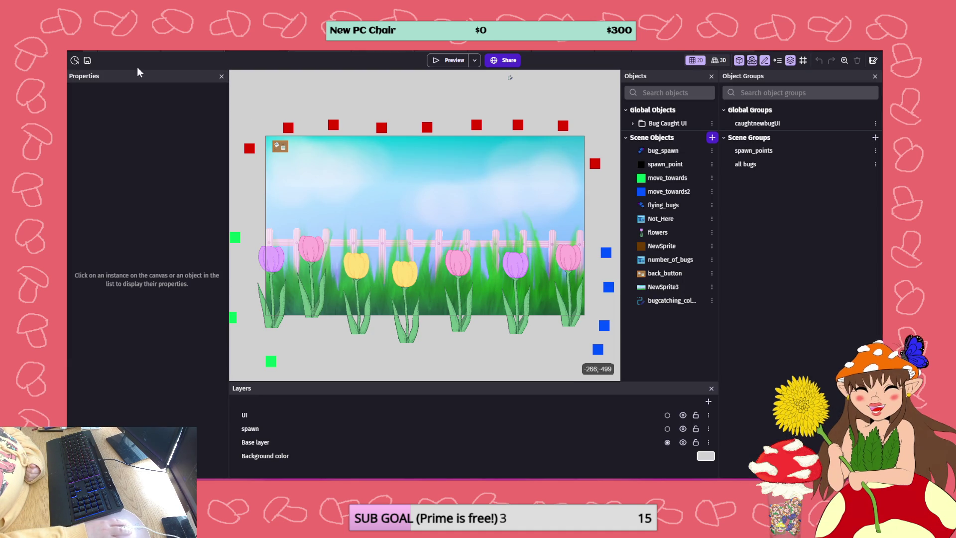
left_click(88, 61)
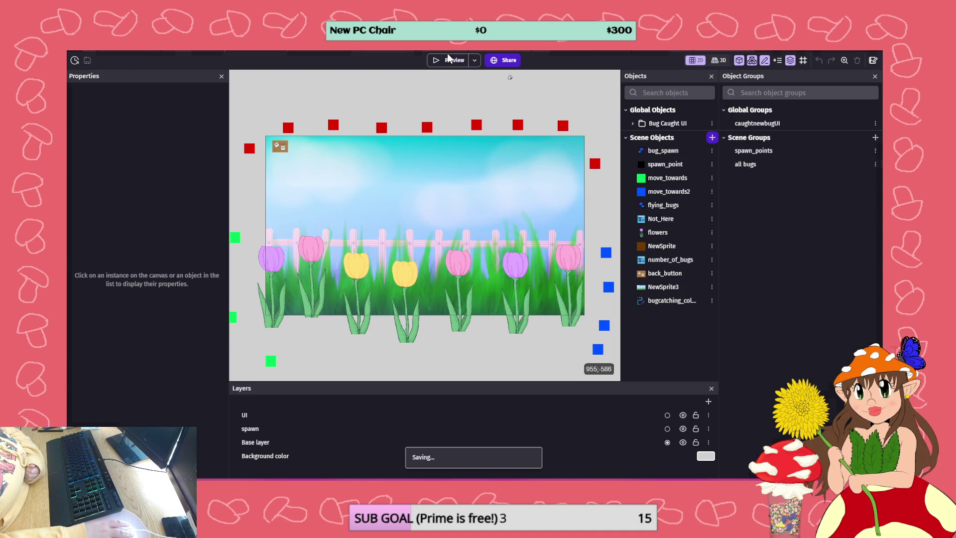
left_click(447, 60)
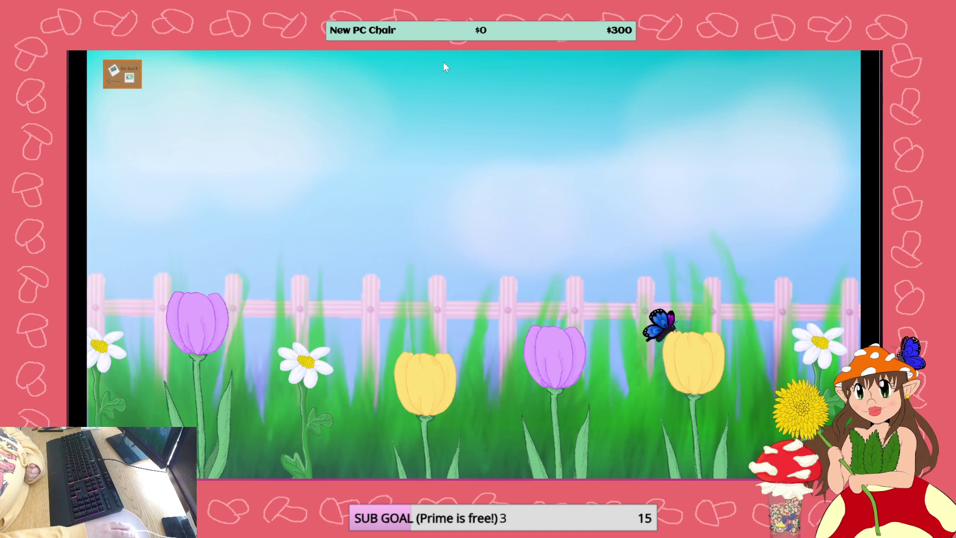
Catch the Red Admiral, return to the previous biome, close the preview and open the debugger
left_click(654, 328)
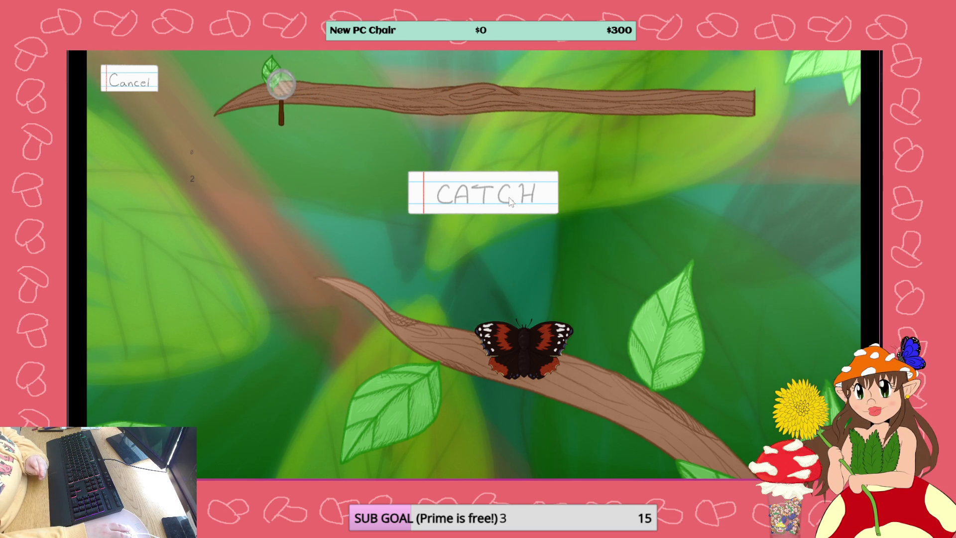
left_click(509, 199)
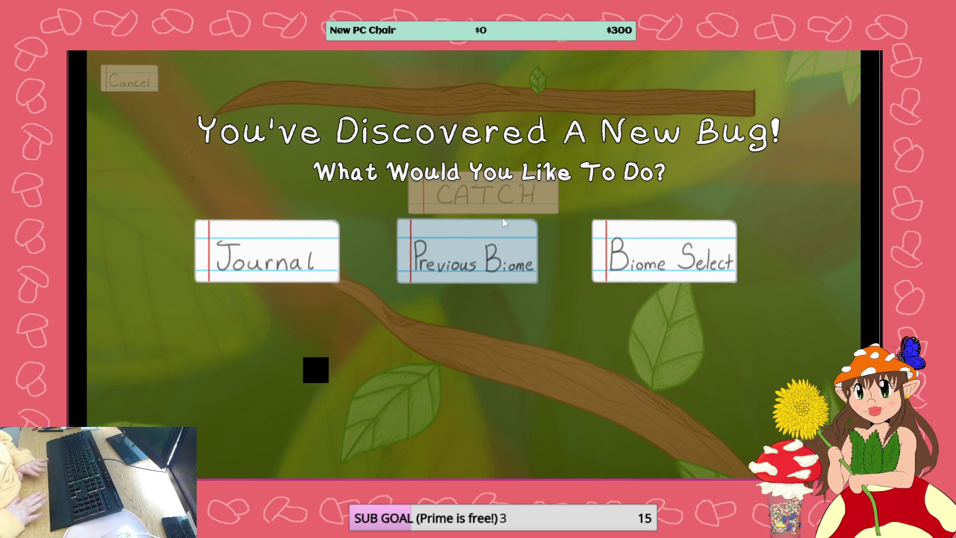
left_click(476, 247)
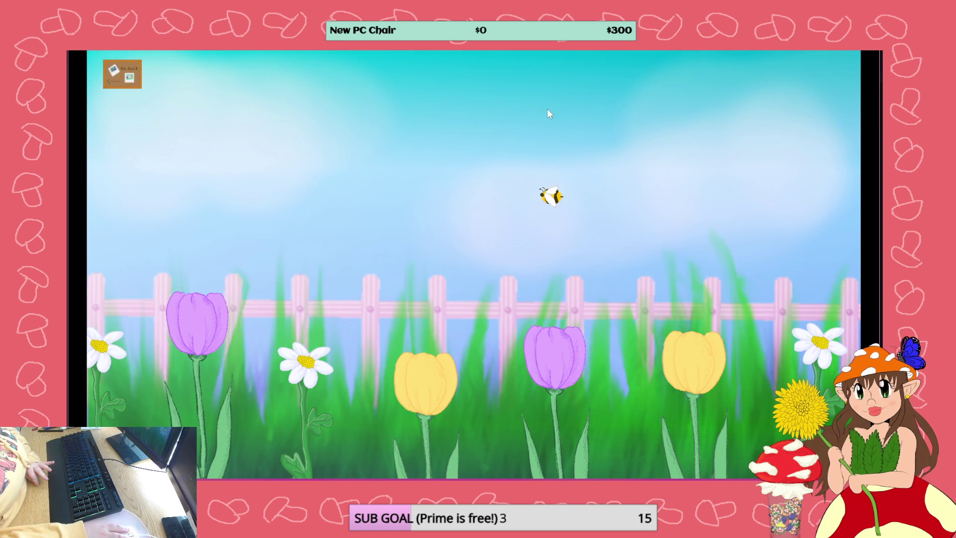
key("alt+F4")
key("ctrl+s")
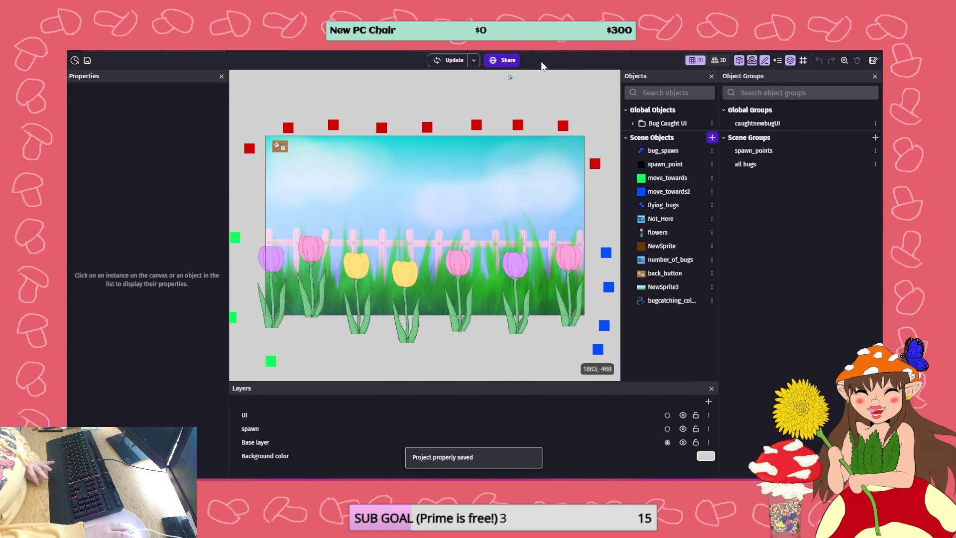
left_click(433, 50)
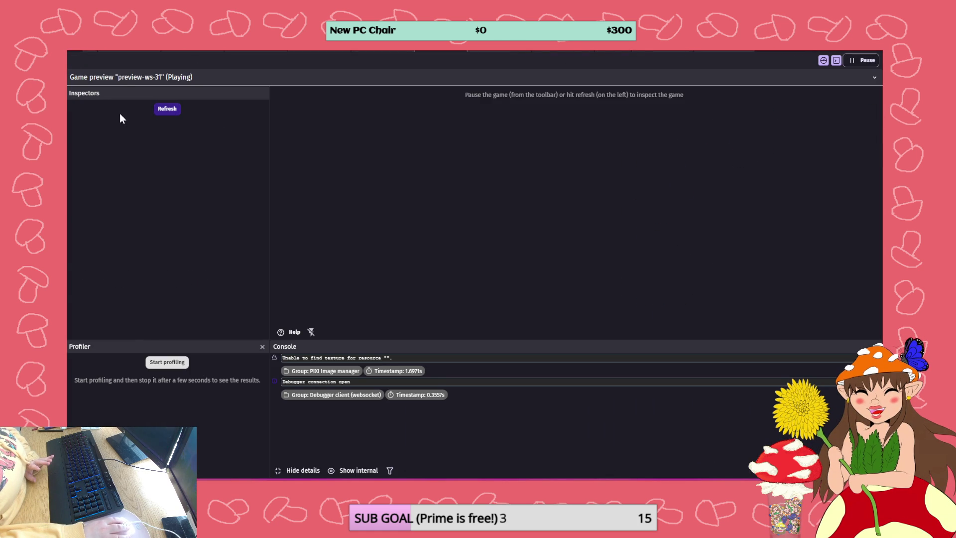
Refresh the debugger's global variables to confirm Red Admiral reads Caught_Once, then return to the game
left_click(167, 109)
left_click(100, 127)
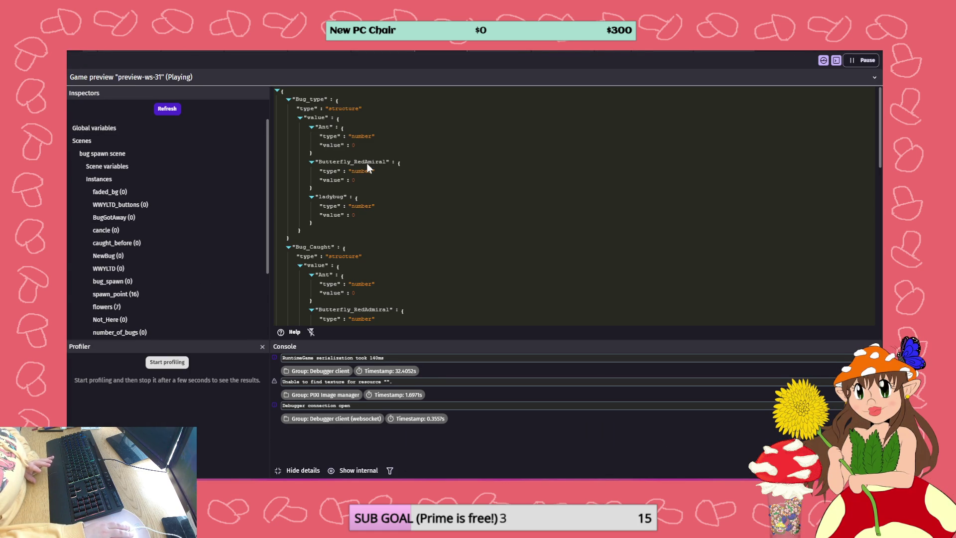
scroll(366, 163, "down", 4)
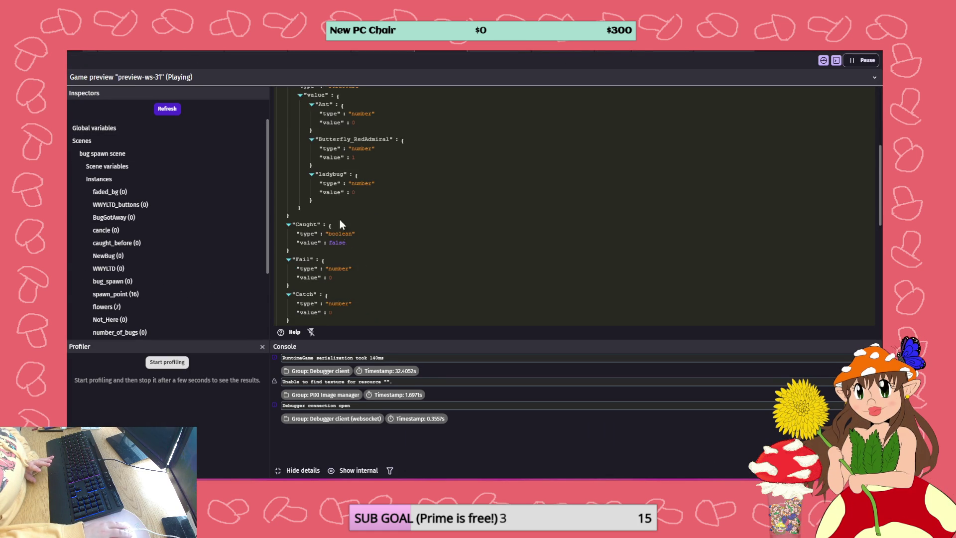
scroll(341, 239, "down", 4)
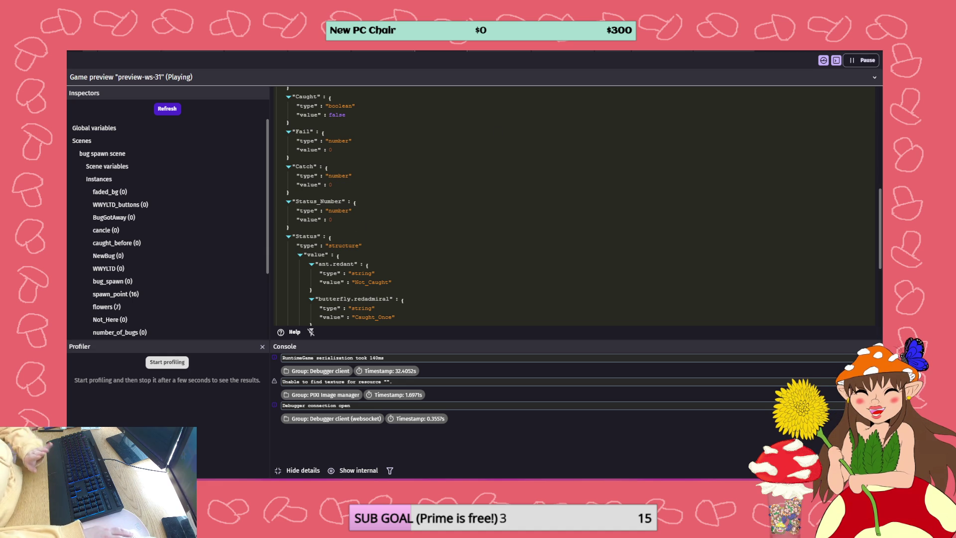
key("alt+Tab")
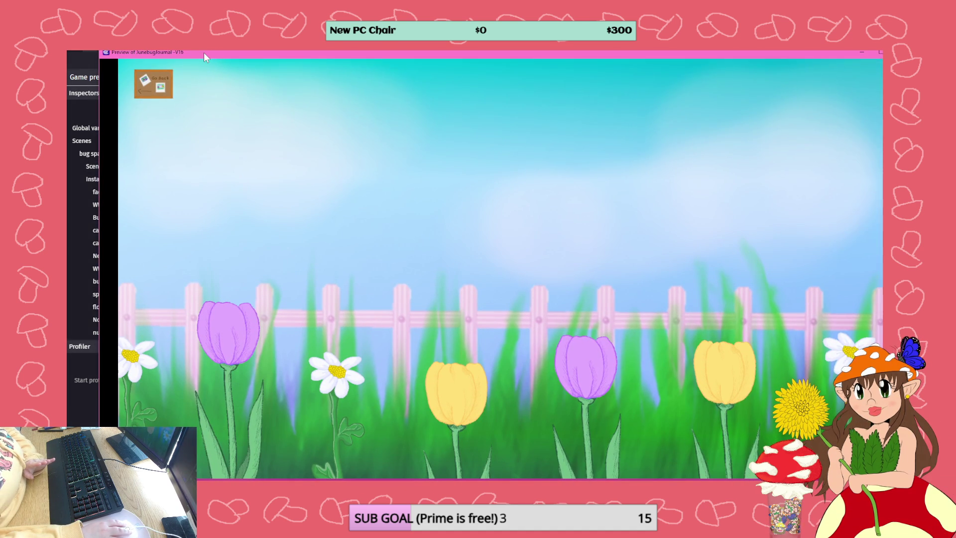
Catch the Red Admiral a second time in fullscreen, chase another butterfly, then return to the debugger
key("F11")
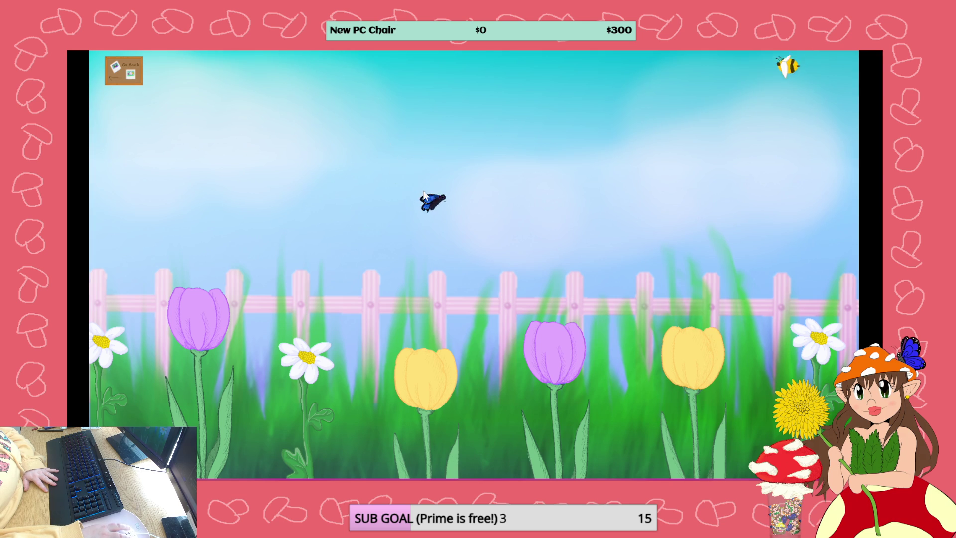
left_click(425, 193)
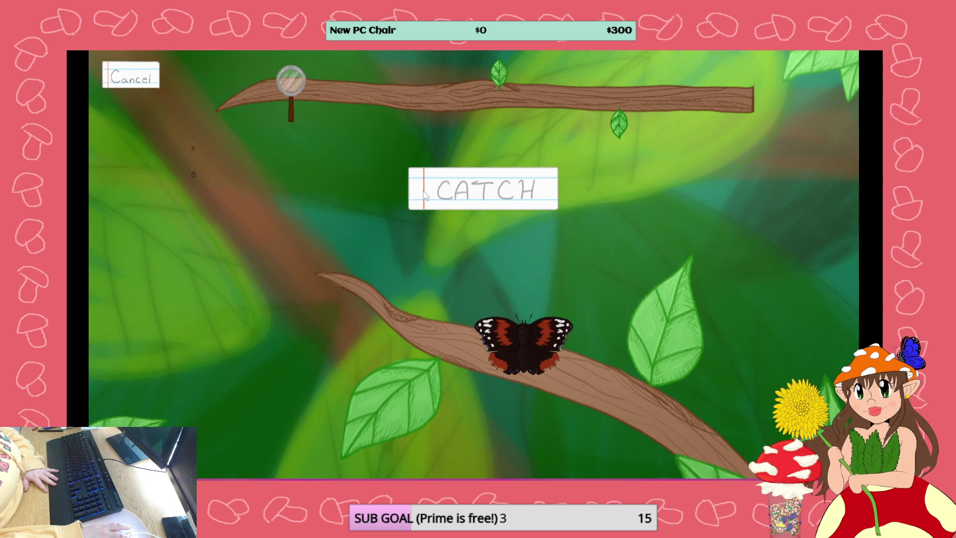
left_click(496, 193)
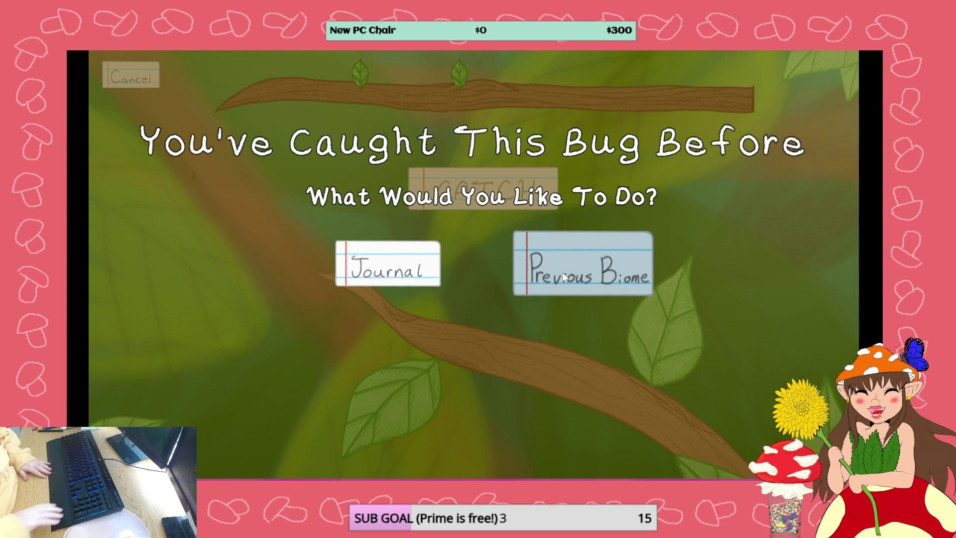
left_click(562, 272)
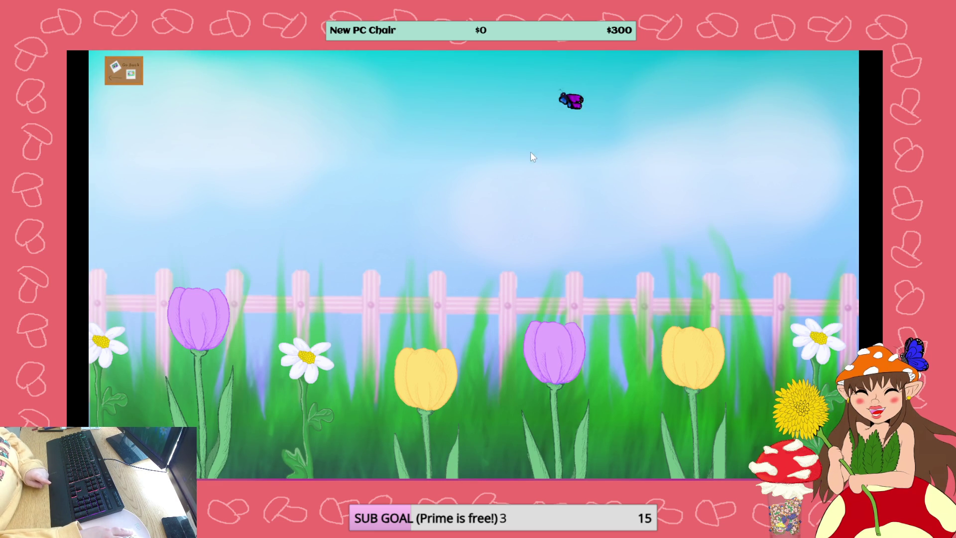
left_click(436, 202)
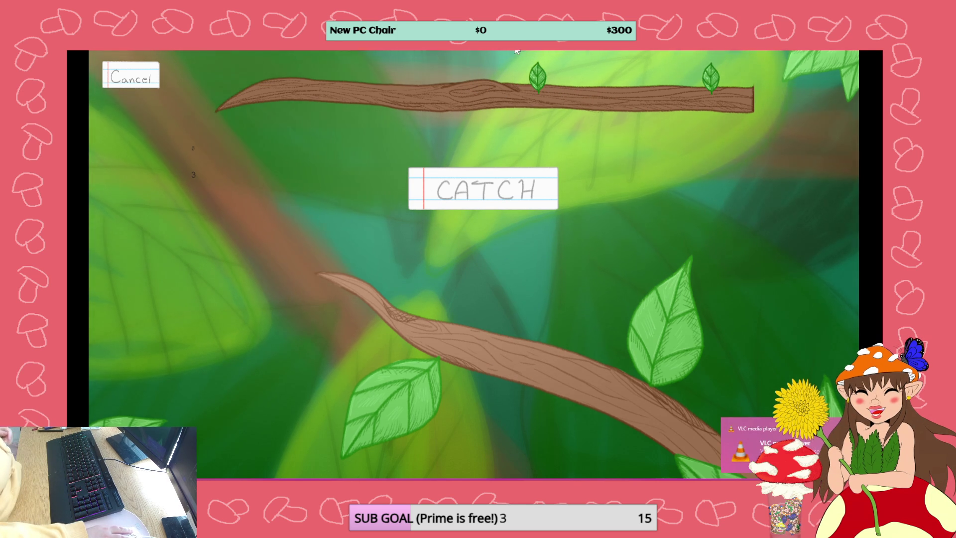
key("alt+Tab")
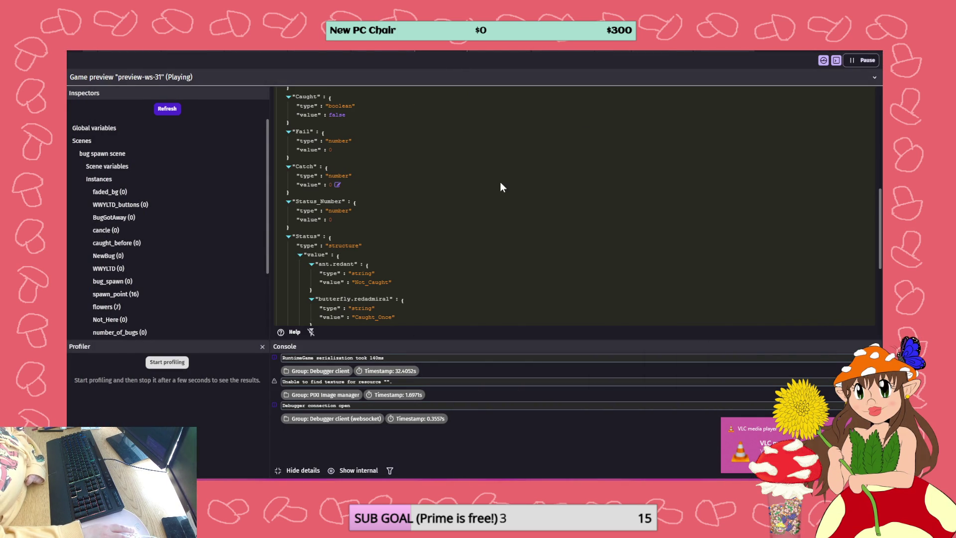
Go back to the event sheet and edit the Red Admiral Bug_Caught ≥ 2 comparison
left_click(372, 51)
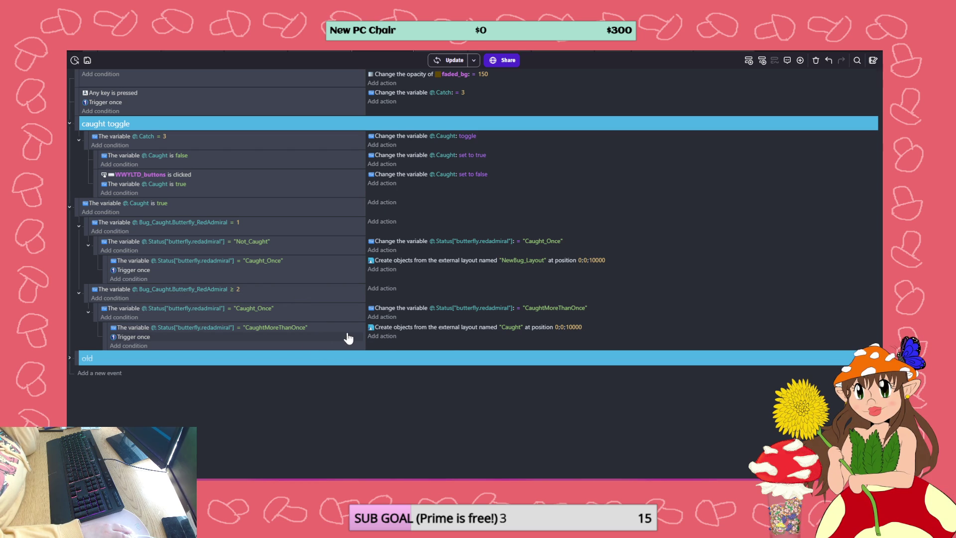
left_click(231, 289)
Change the Red Admiral check to = 2 and duplicate that event below it
left_click(257, 308)
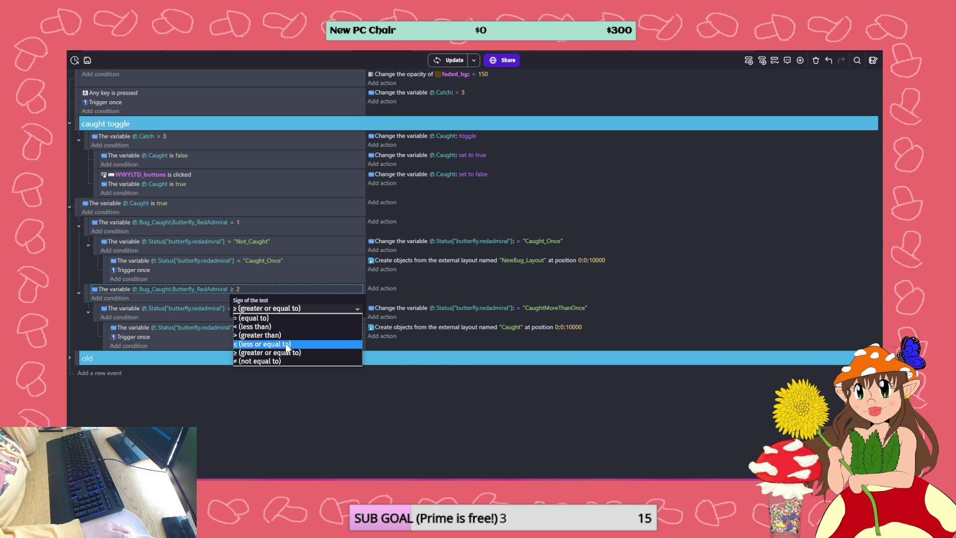
left_click(271, 318)
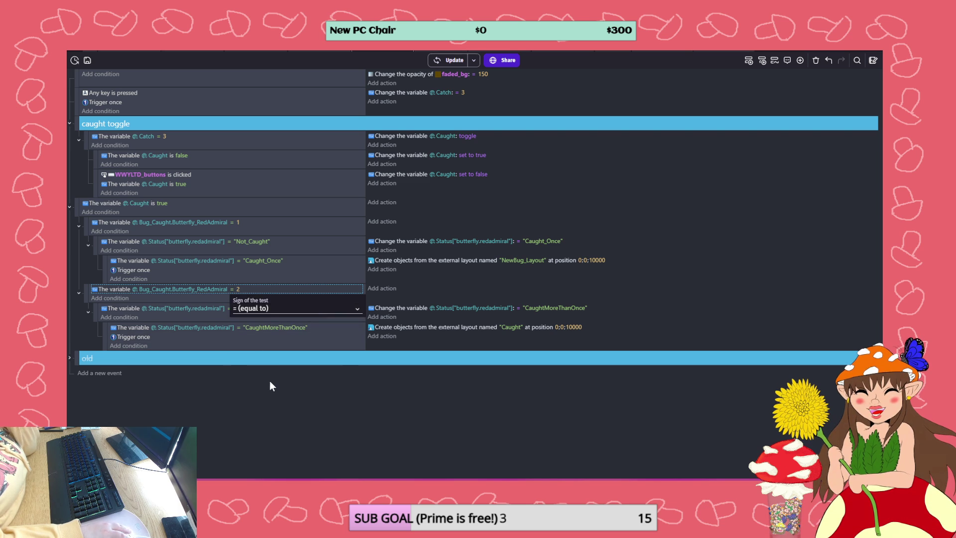
left_click(332, 296)
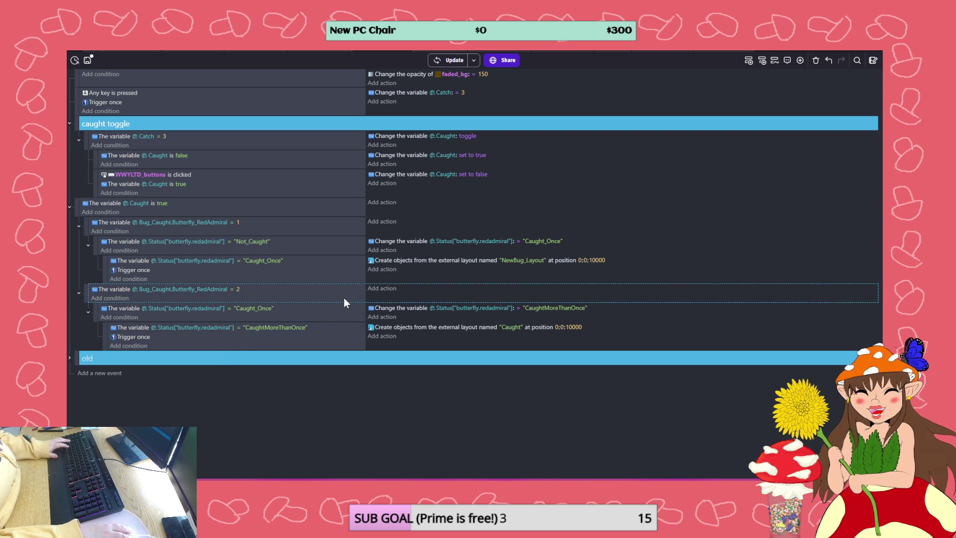
key("ctrl+c")
key("ctrl+v")
Make the duplicated Red Admiral check test Bug_Caught ≥ 3
left_click(232, 354)
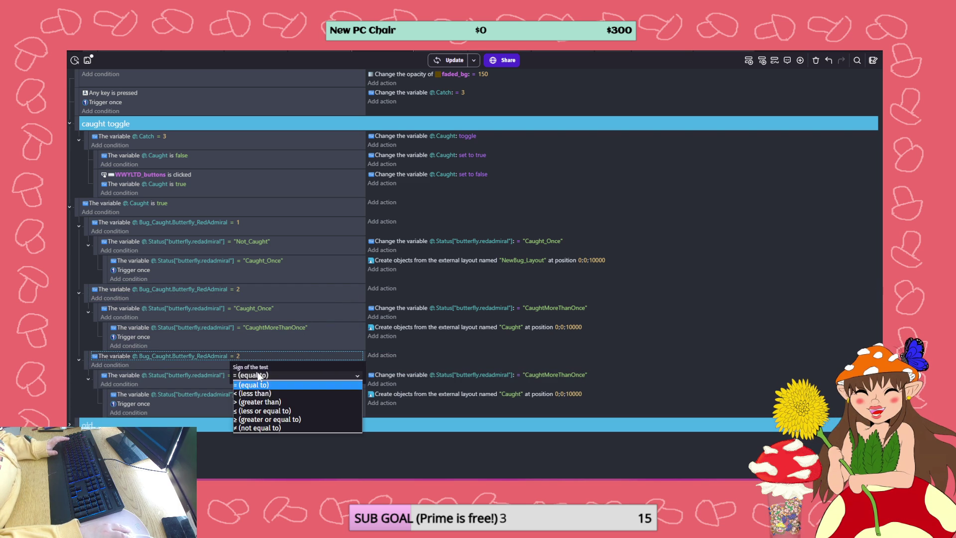
left_click(293, 419)
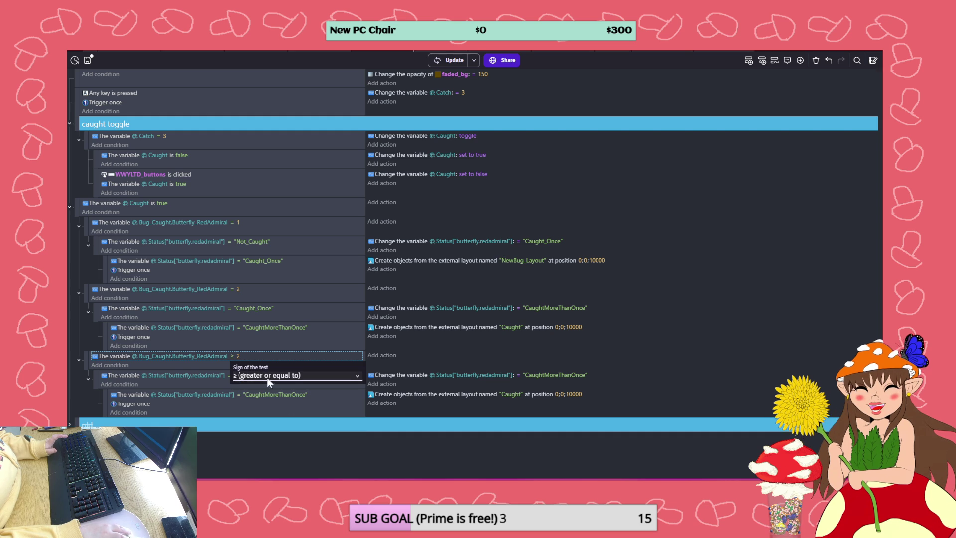
left_click(234, 356)
left_click(236, 355)
type("3")
left_click(296, 435)
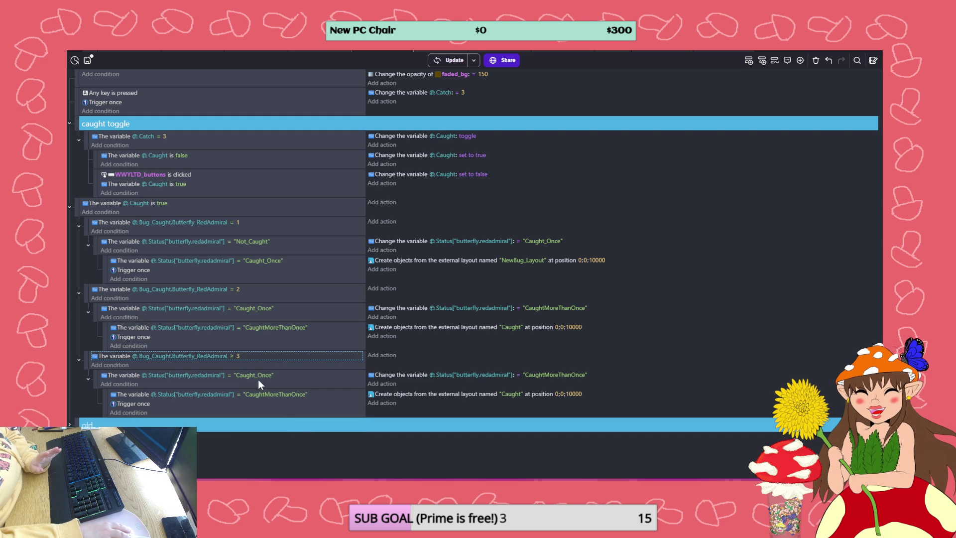
Remove the Caught_Once condition, action and Trigger once, keeping CaughtMoreThanOnce creating Caught
left_click(196, 372)
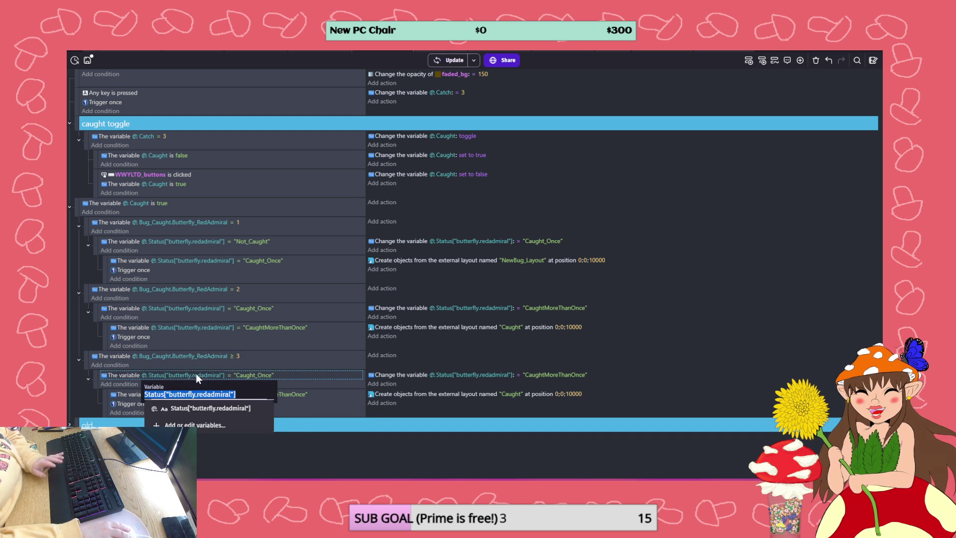
key("BackSpace")
left_click(405, 372)
key("Delete")
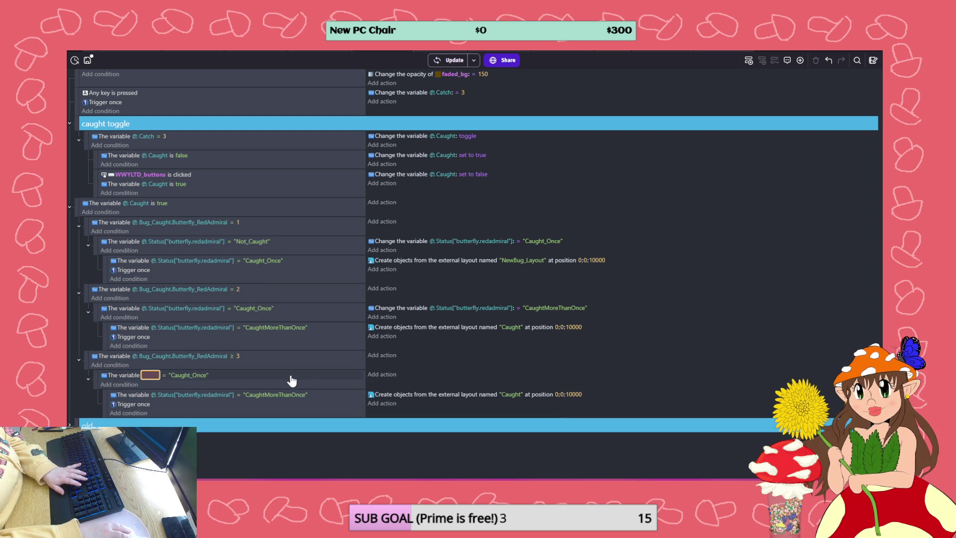
left_click(290, 380)
key("Delete")
left_click_drag(151, 384, 146, 372)
left_click_drag(399, 375, 399, 373)
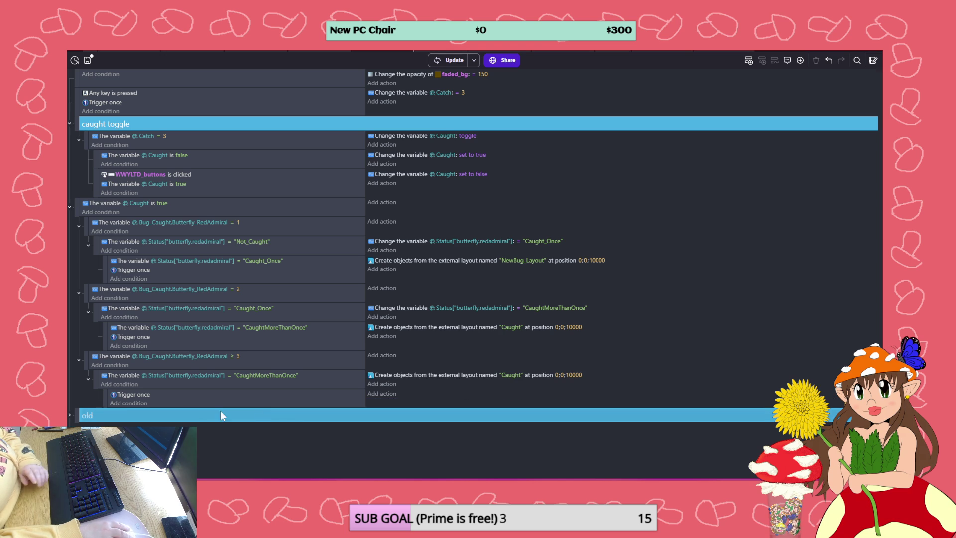
left_click(192, 400)
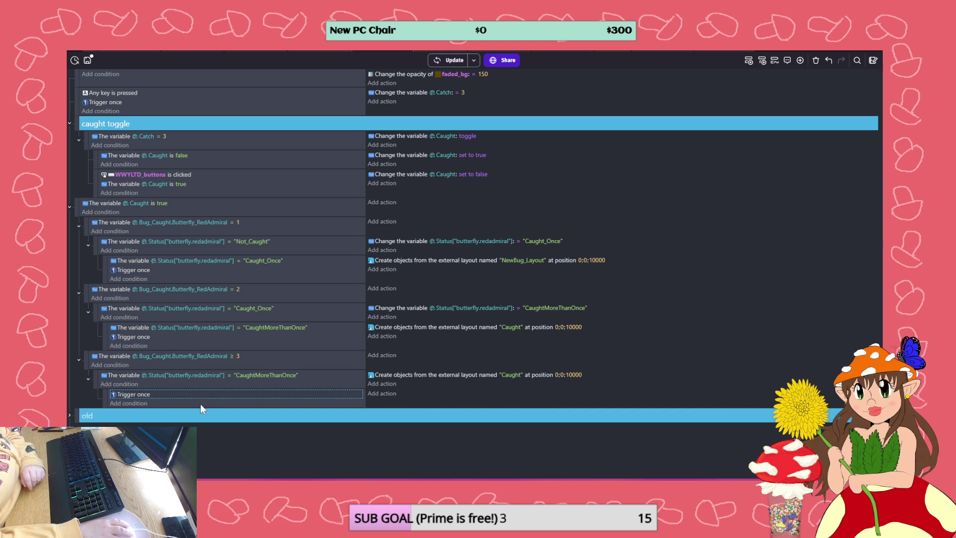
key("Delete")
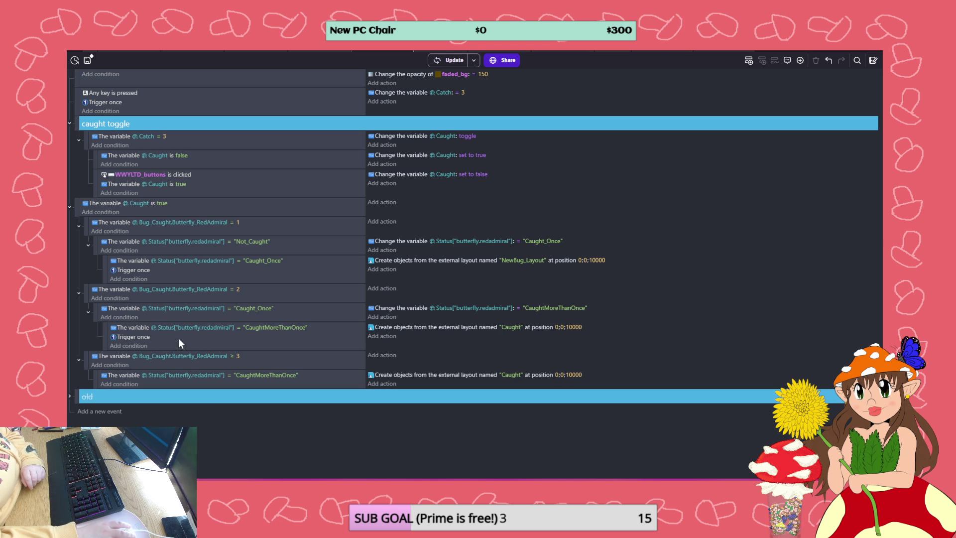
Collapse the RedAdmiral = 1 and = 2 events and insert a comment below Caught is true
left_click(78, 227)
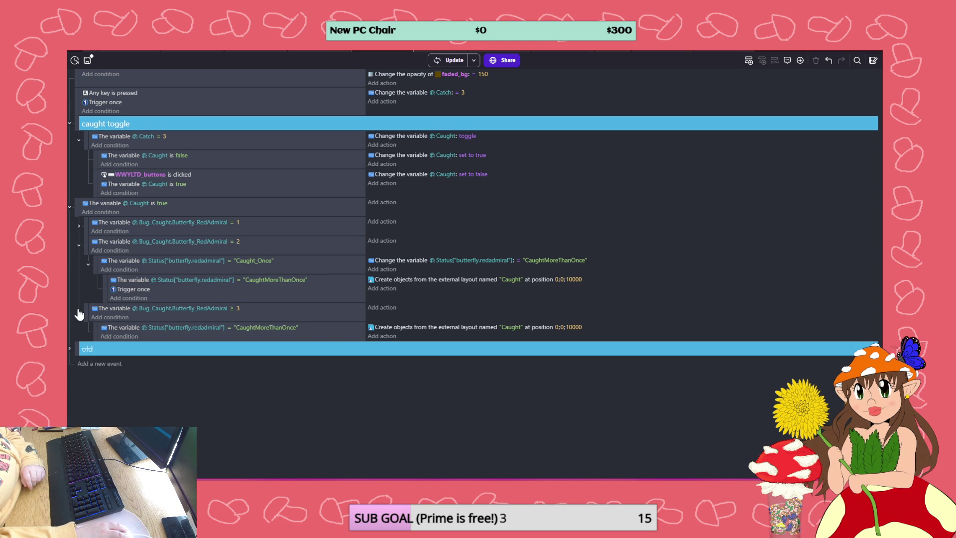
left_click(79, 246)
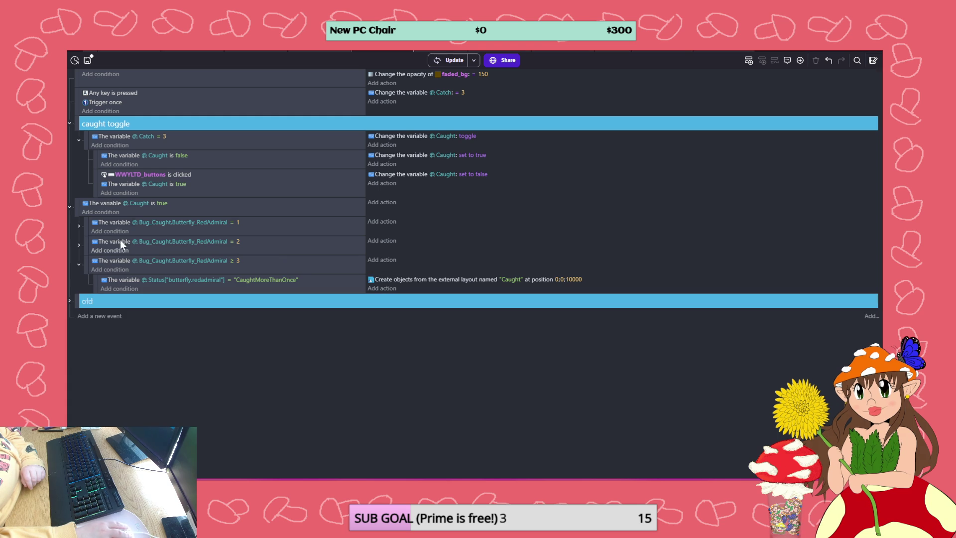
right_click(192, 212)
mouse_move(229, 275)
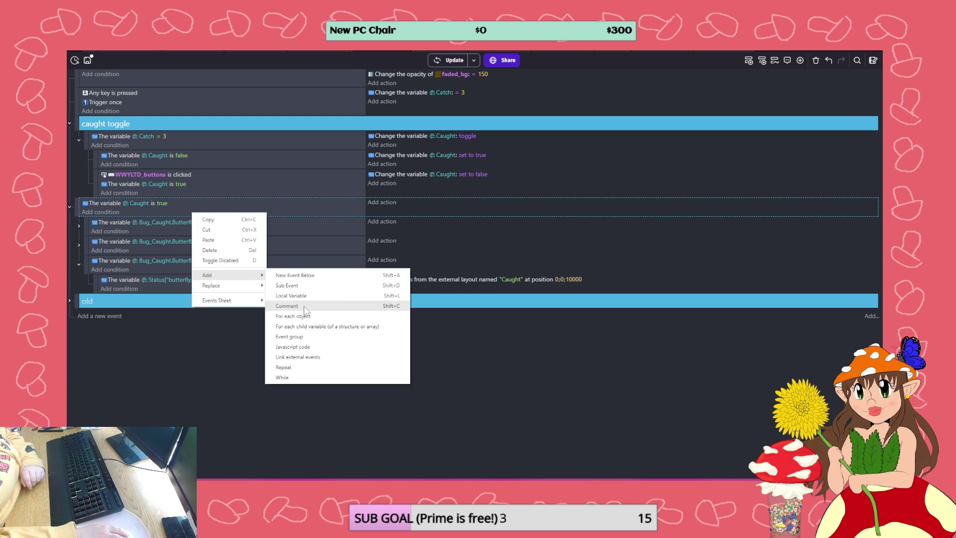
left_click(286, 305)
mouse_move(79, 206)
left_mouse_down()
mouse_move(87, 235)
mouse_move(102, 241)
left_mouse_up()
Place the comment under Caught is true reading 'UI Pop Up For Red Admiral Butterfly', and add a new event
left_click_drag(77, 298, 105, 219)
left_click(139, 222)
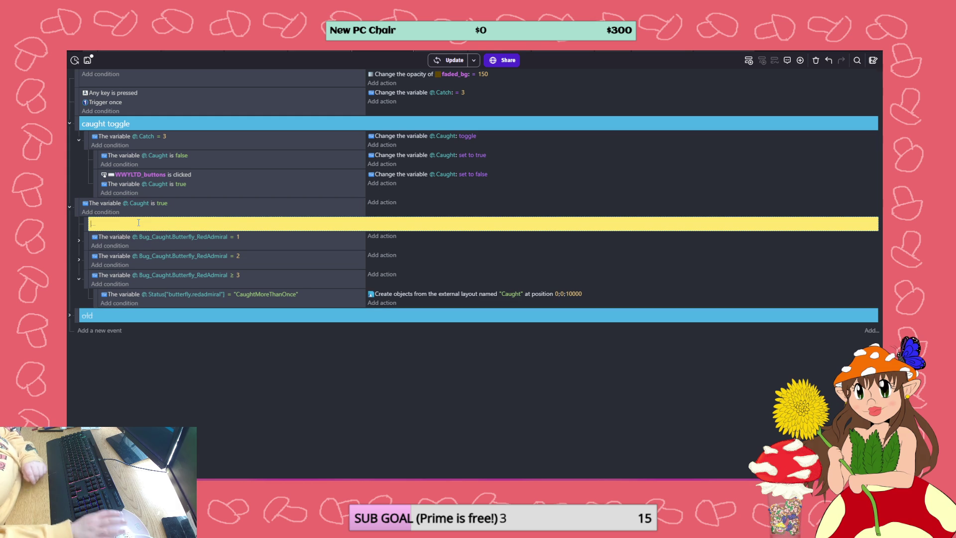
type("UI Pop Up For Red Admiral Butterfly")
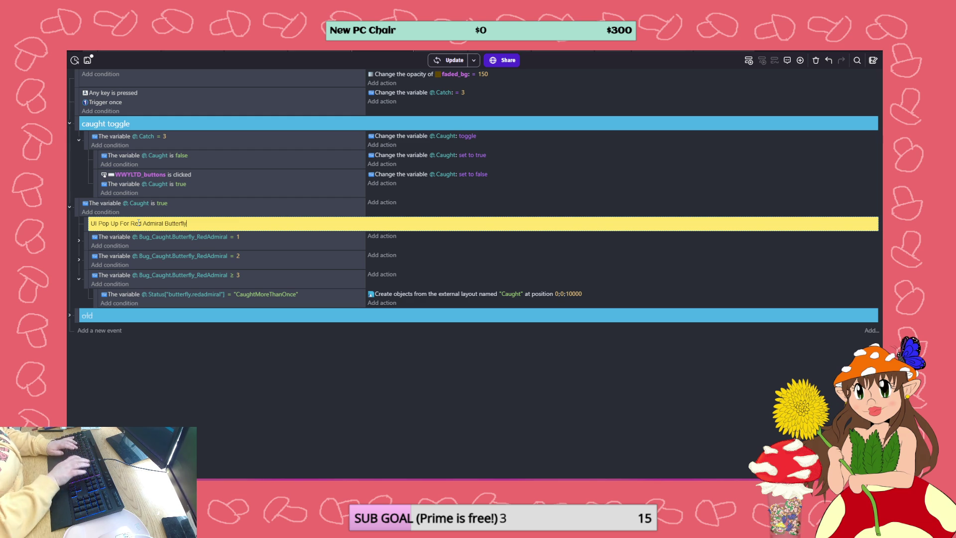
left_click(240, 353)
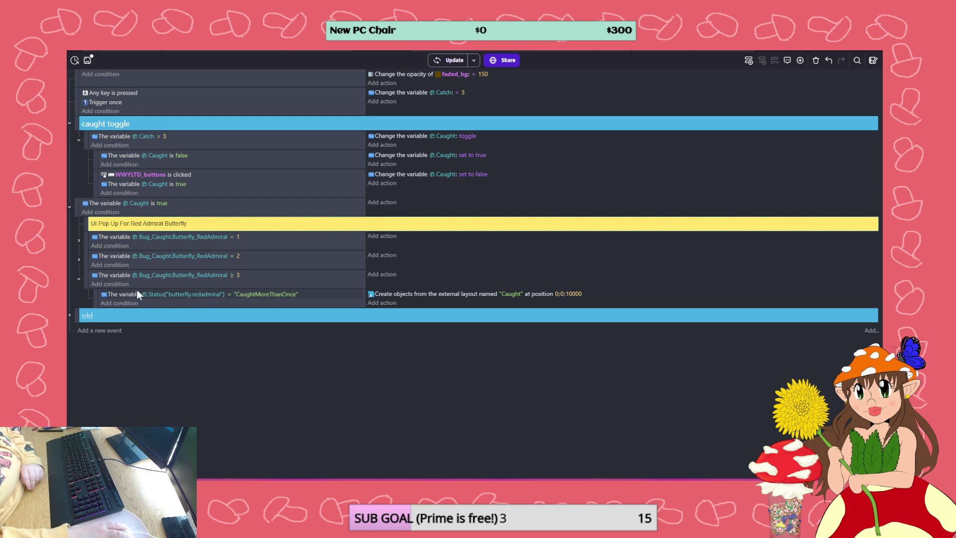
left_click(87, 330)
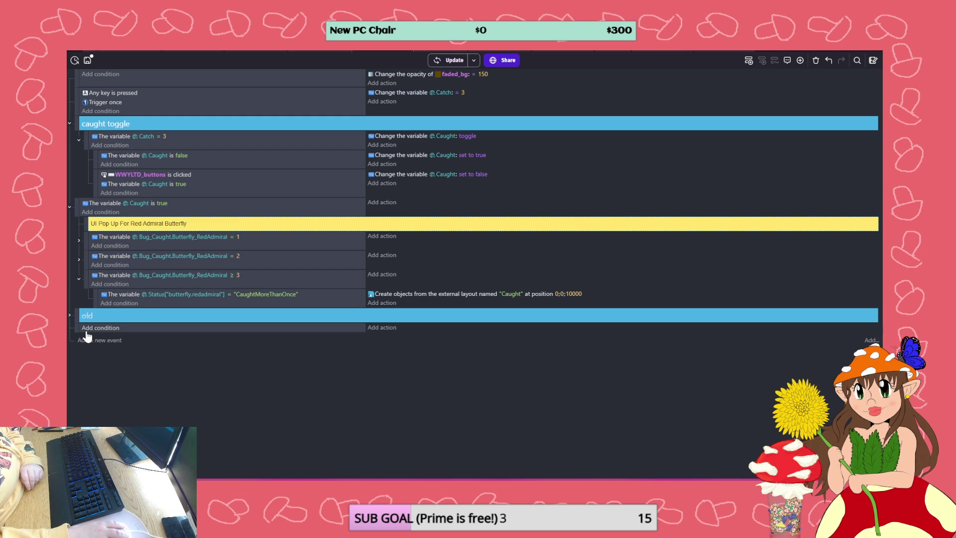
Move the empty event under the comment as parent of the Red Admiral checks and collapse it
left_click(76, 328)
mouse_move(76, 328)
left_mouse_down()
mouse_move(92, 231)
mouse_move(101, 286)
mouse_move(92, 289)
left_mouse_up()
left_click(88, 288)
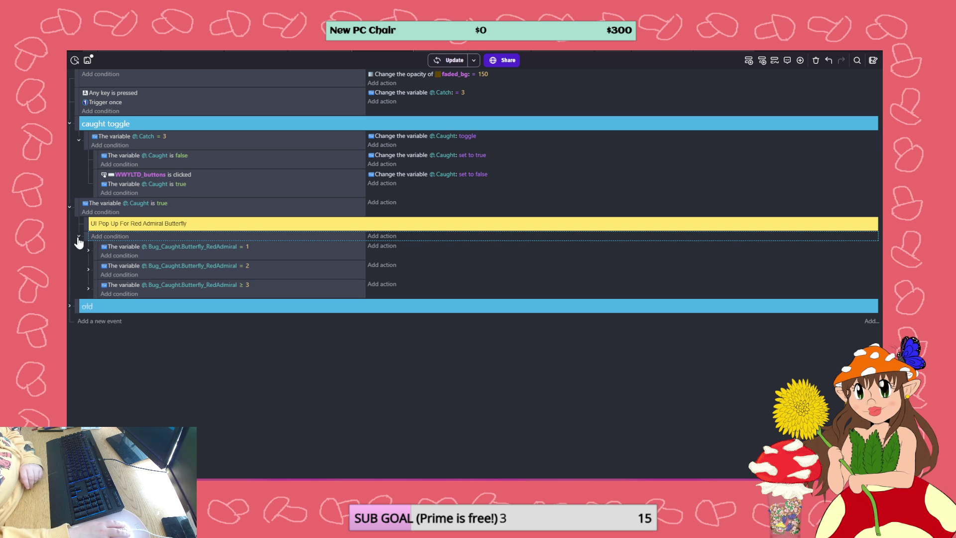
left_click(79, 237)
left_click(78, 236)
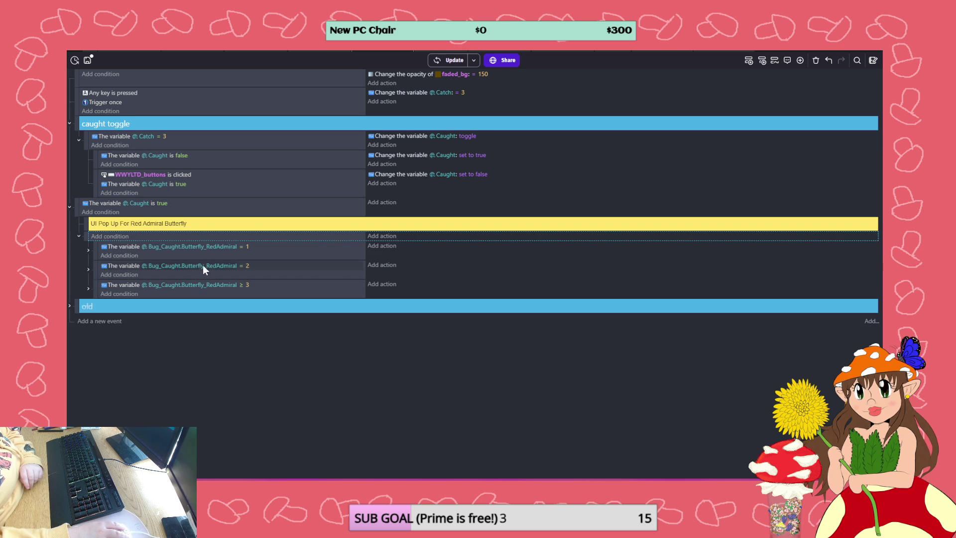
left_click(79, 237)
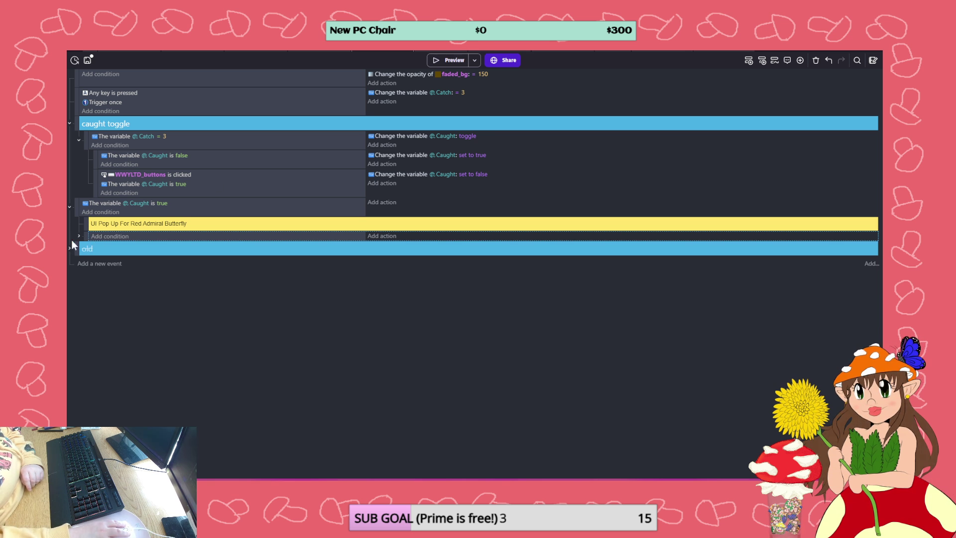
left_click(79, 237)
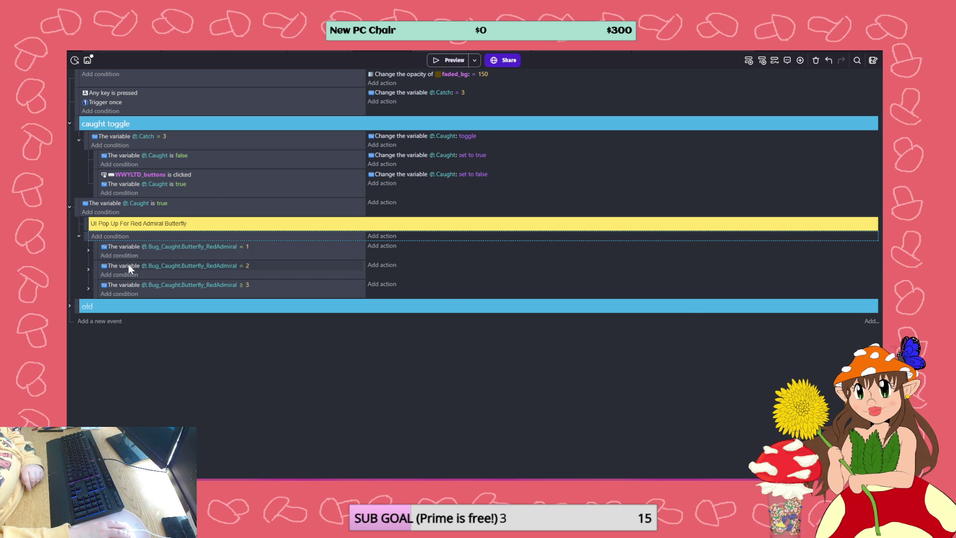
left_click(88, 288)
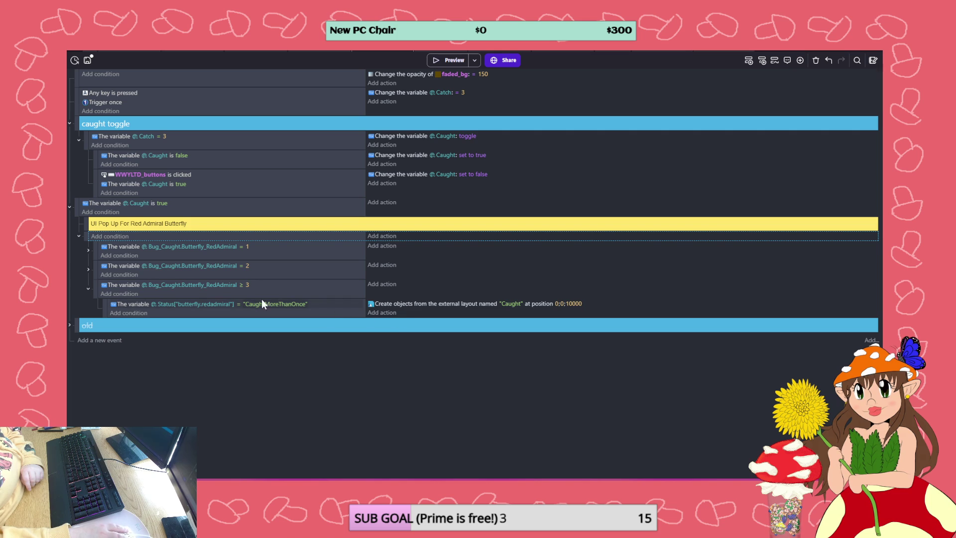
left_click(79, 236)
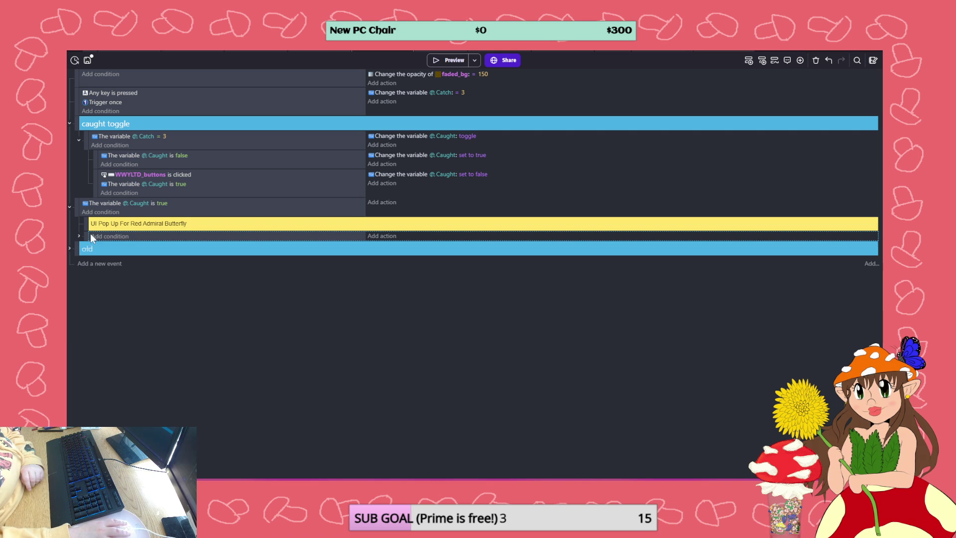
left_click(313, 49)
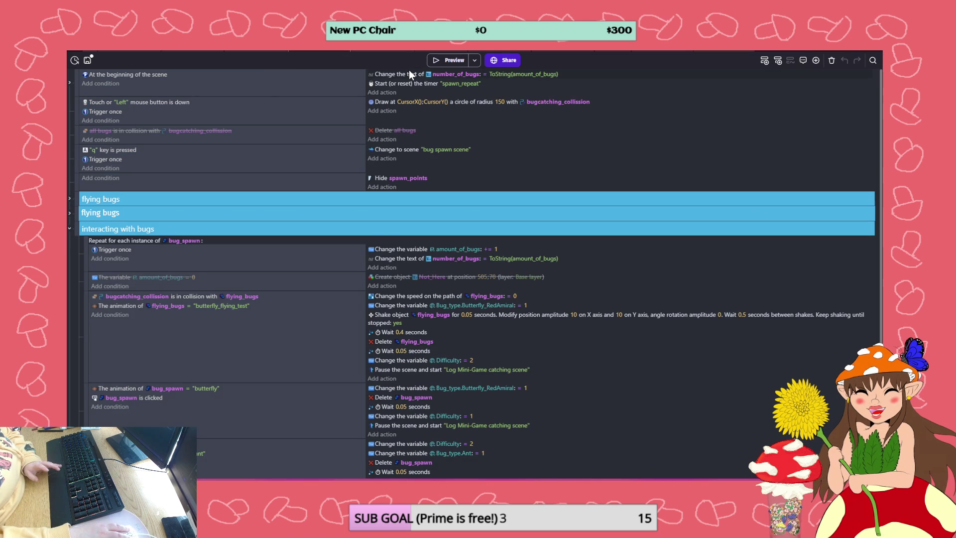
Launch a preview and catch the Red Admiral twice, returning to the previous biome each time
left_click(441, 60)
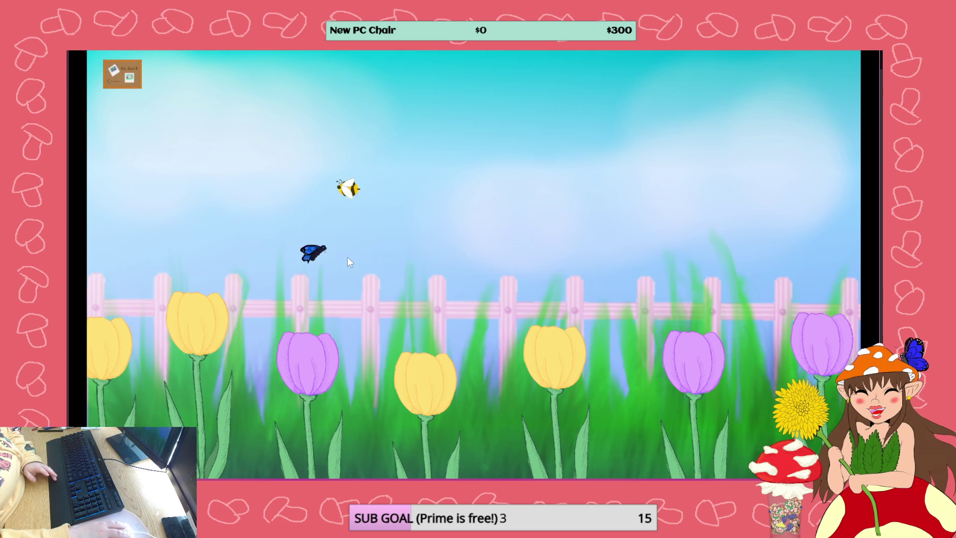
left_click(391, 279)
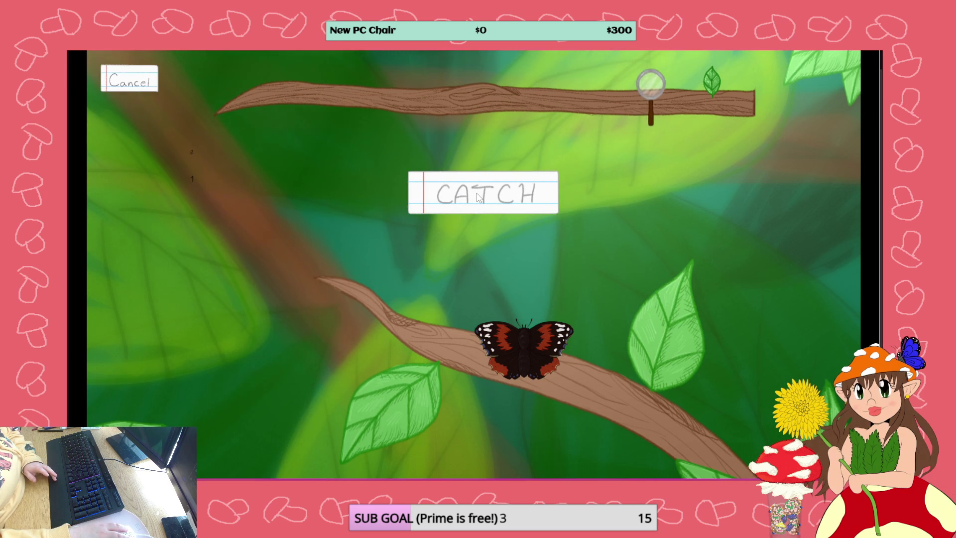
left_click(478, 198)
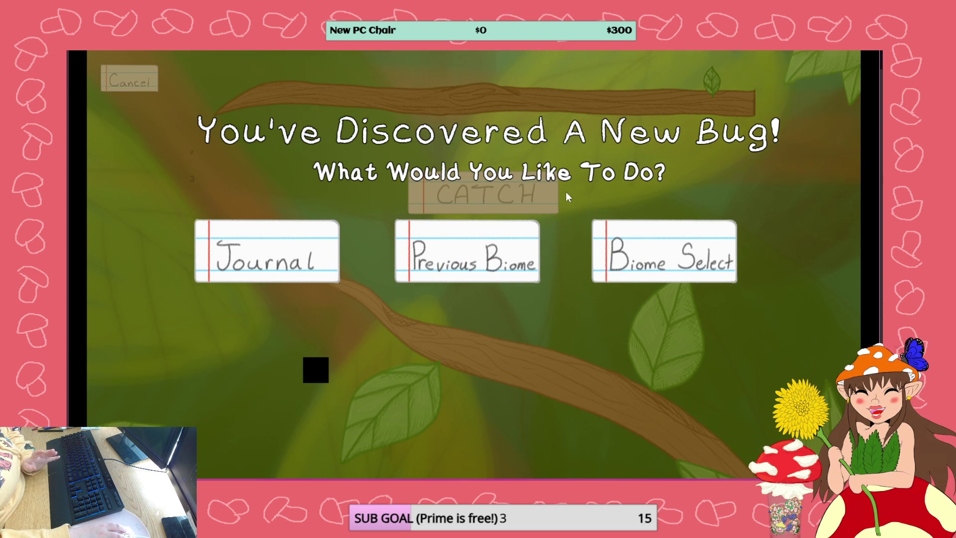
left_click(516, 251)
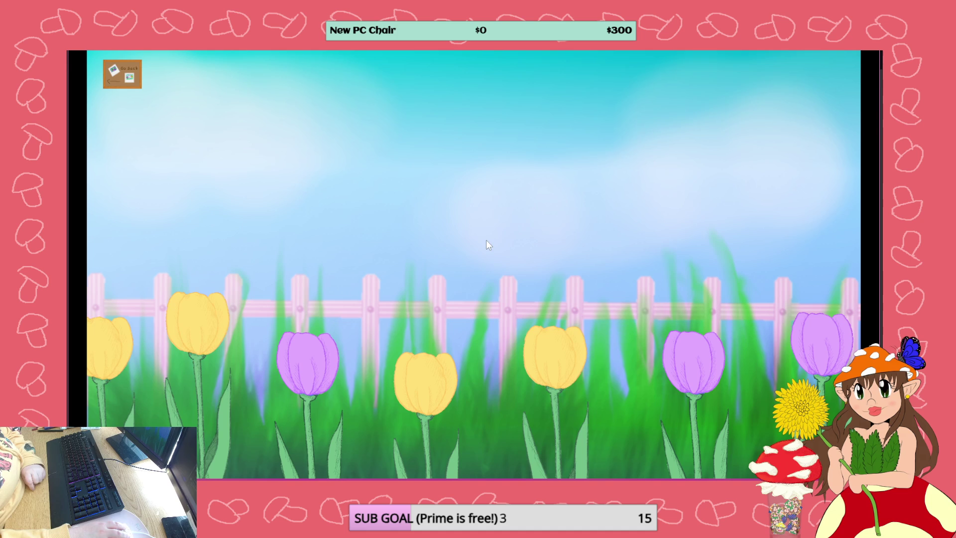
left_click(568, 191)
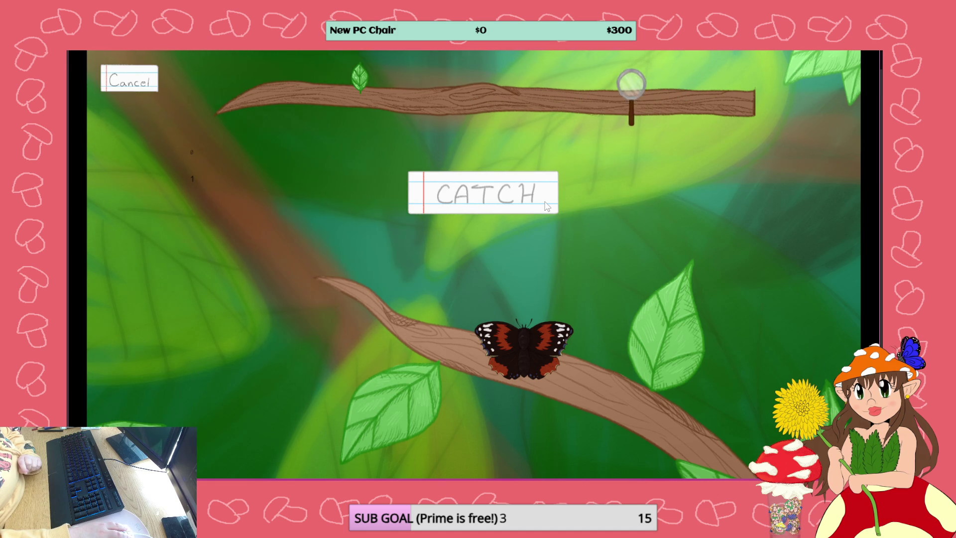
left_click(546, 206)
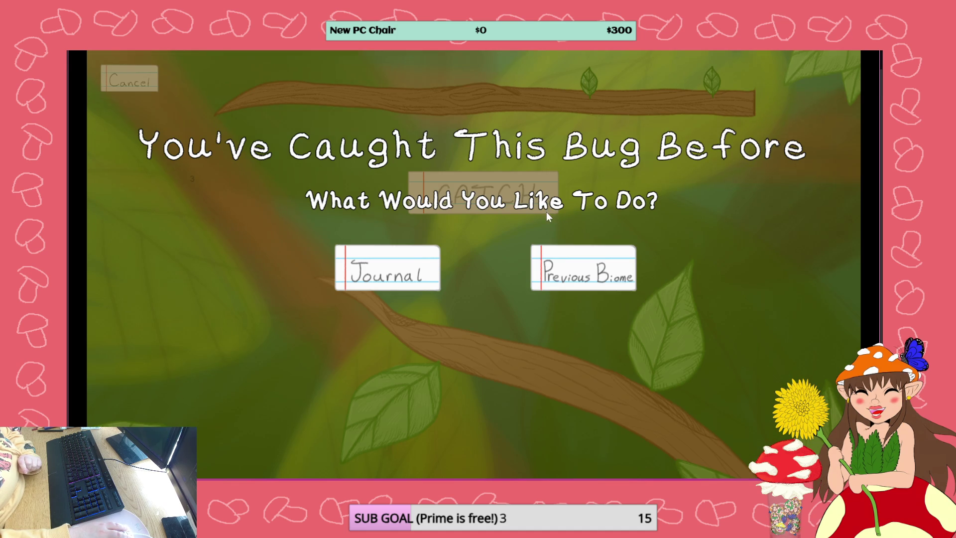
left_click(572, 276)
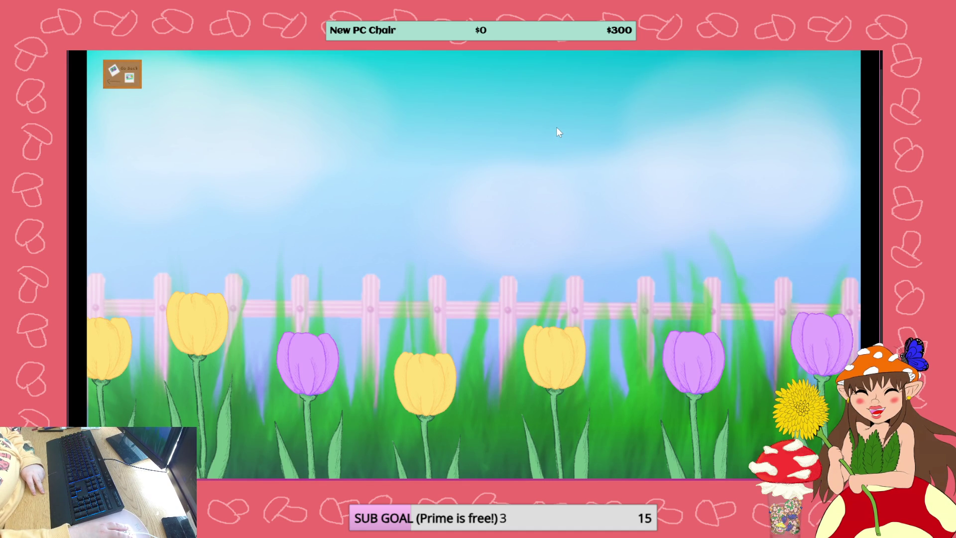
Catch the Red Admiral a third and fourth time, then close the preview
left_click(508, 235)
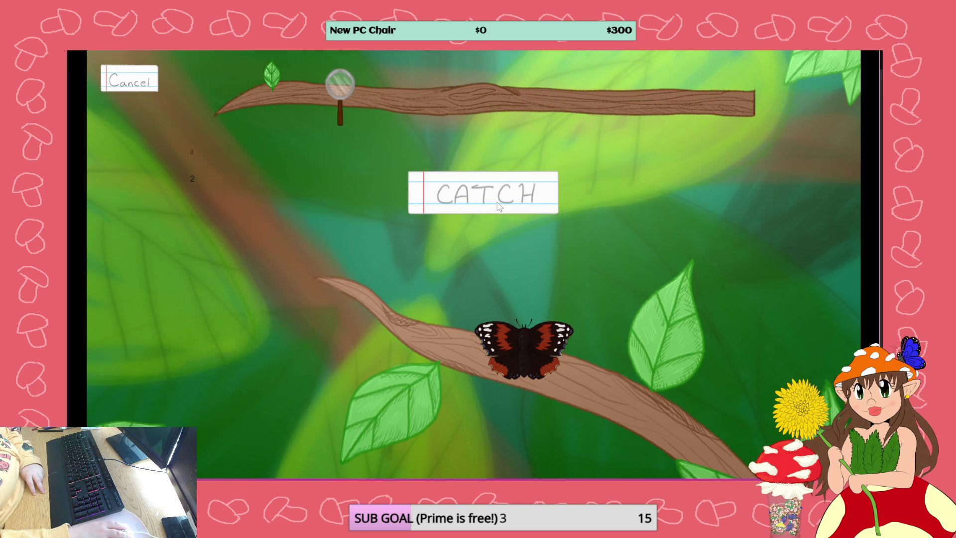
left_click(500, 206)
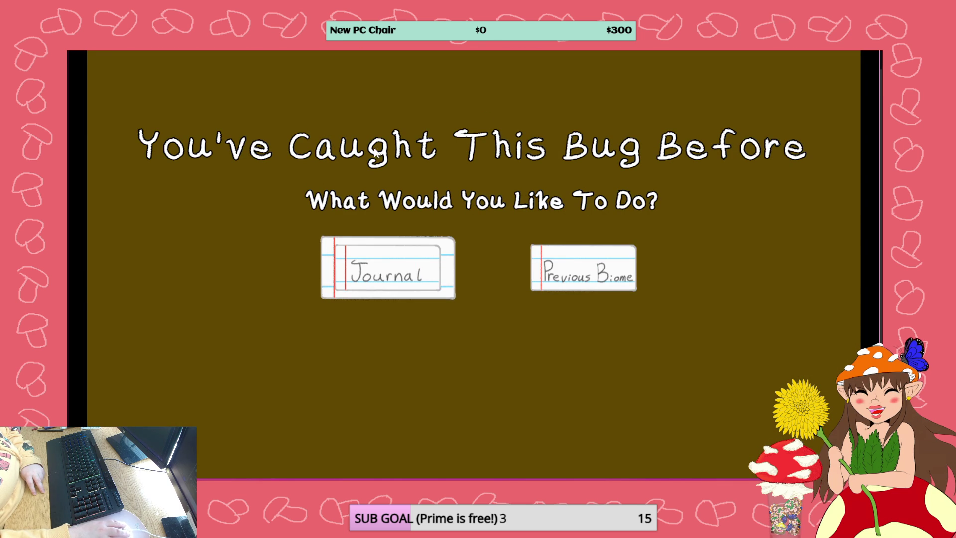
left_click(595, 278)
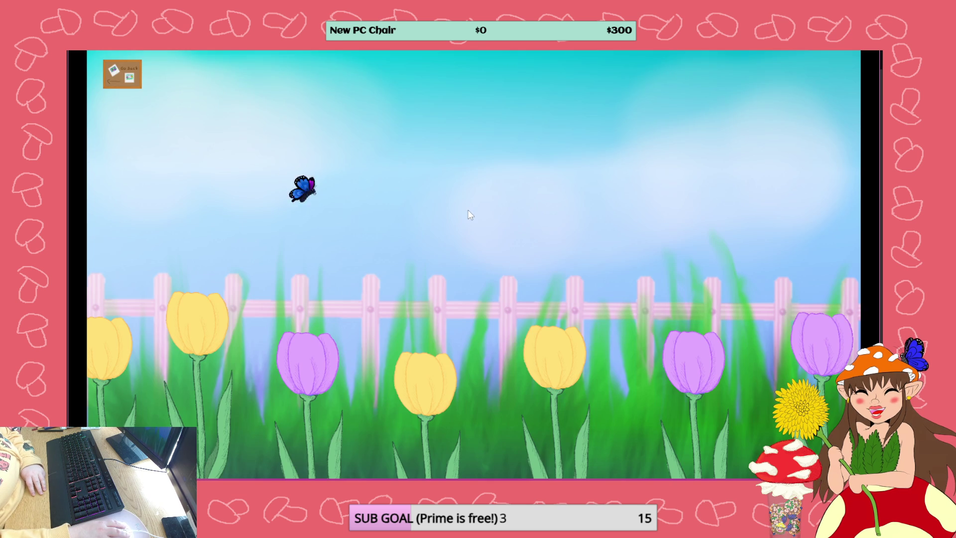
left_click(409, 300)
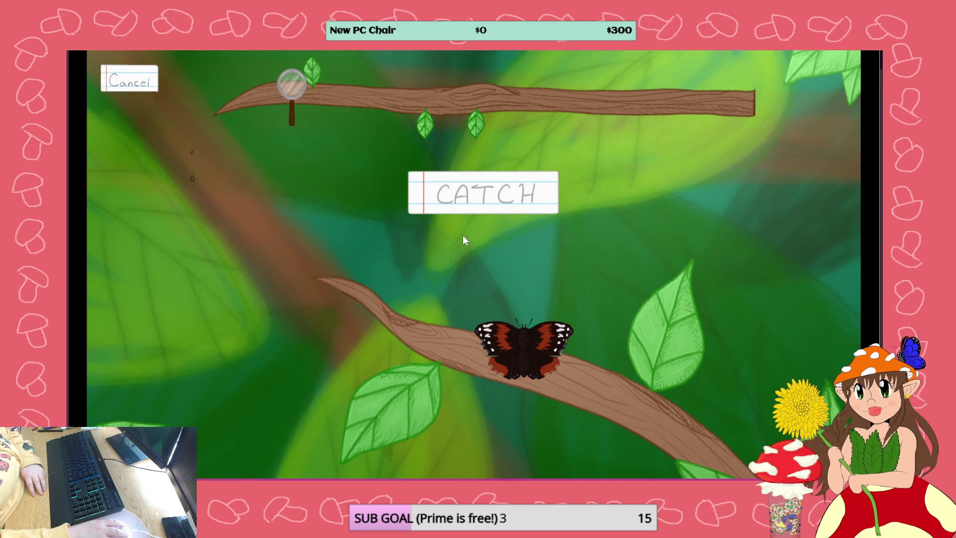
left_click(485, 205)
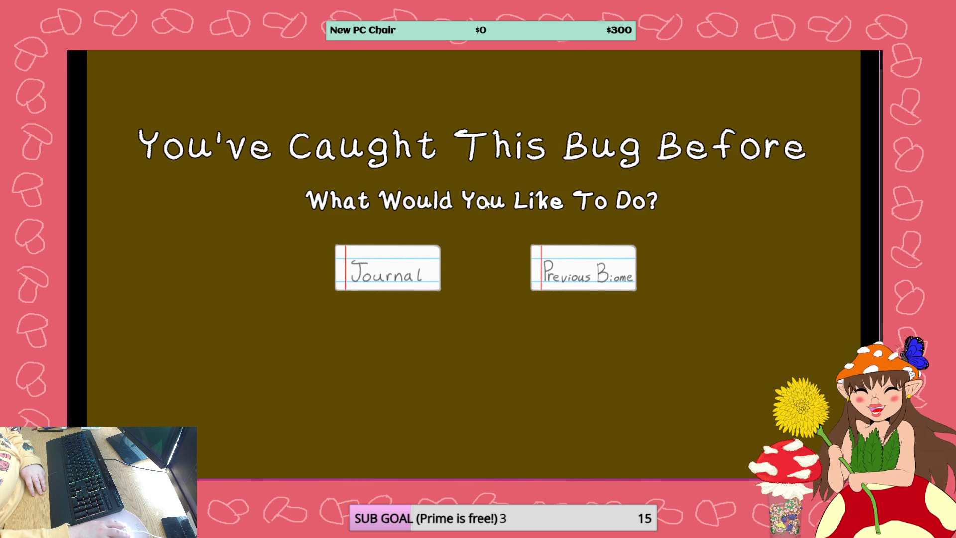
left_click(874, 58)
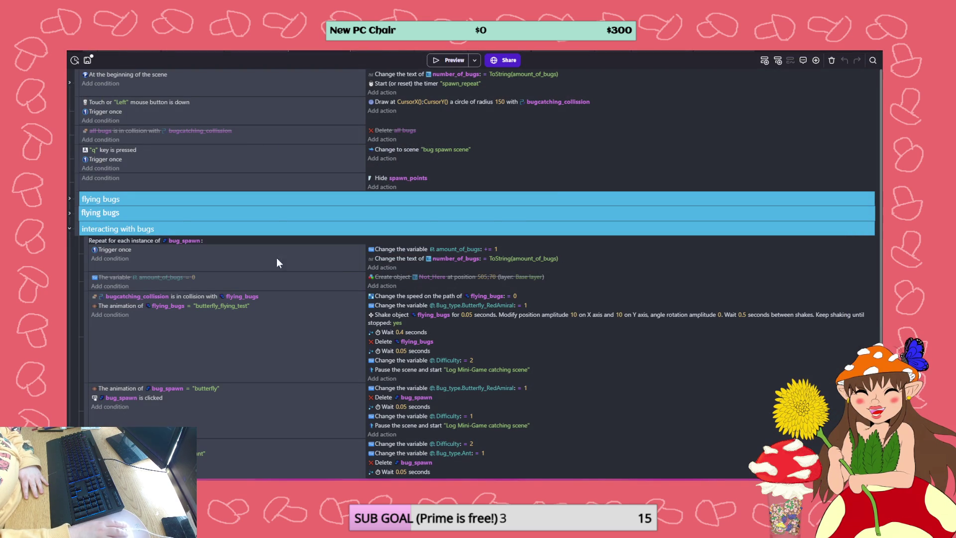
Open the Bug Caught UI events, save, and expand the Red Admiral = 2 and ≥ 3 sub-events
left_click(372, 46)
left_click(87, 59)
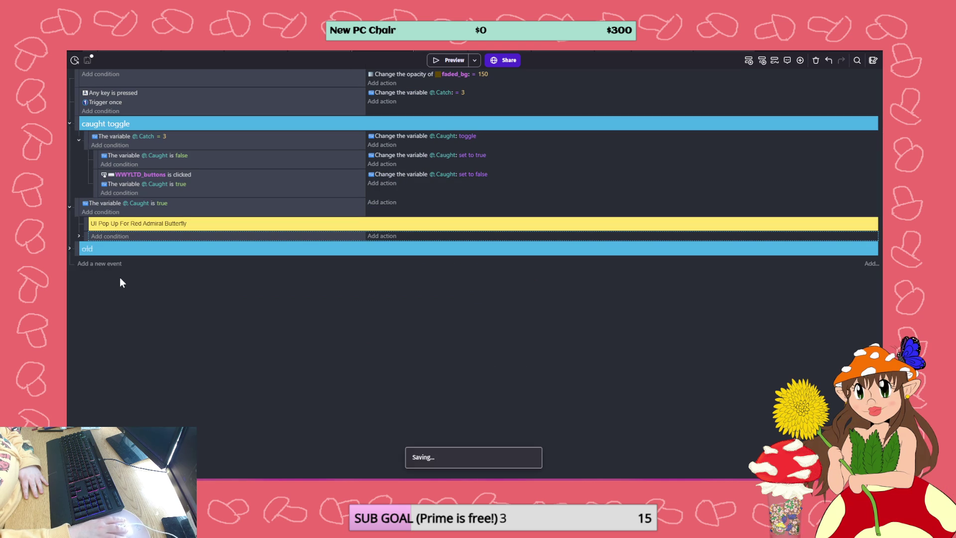
left_click(78, 236)
left_click(89, 288)
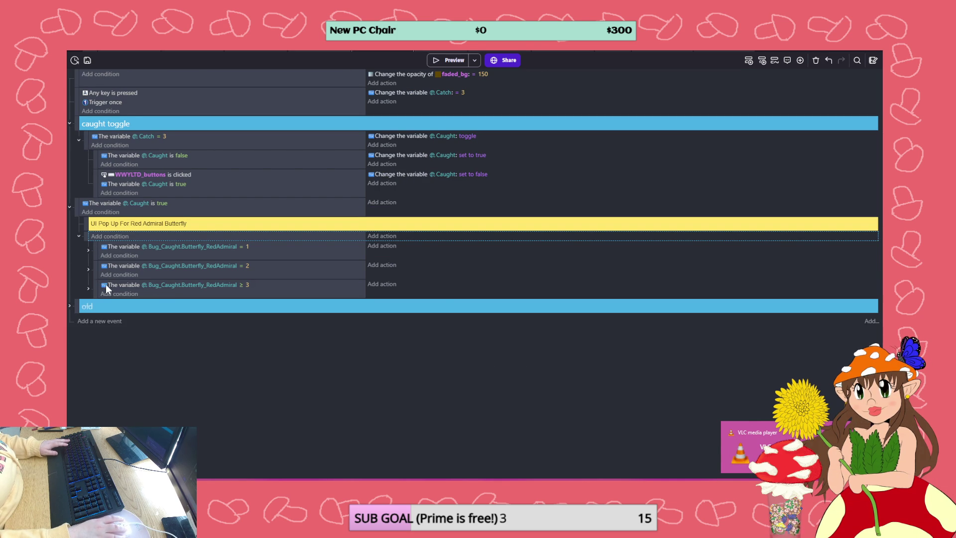
left_click(88, 269)
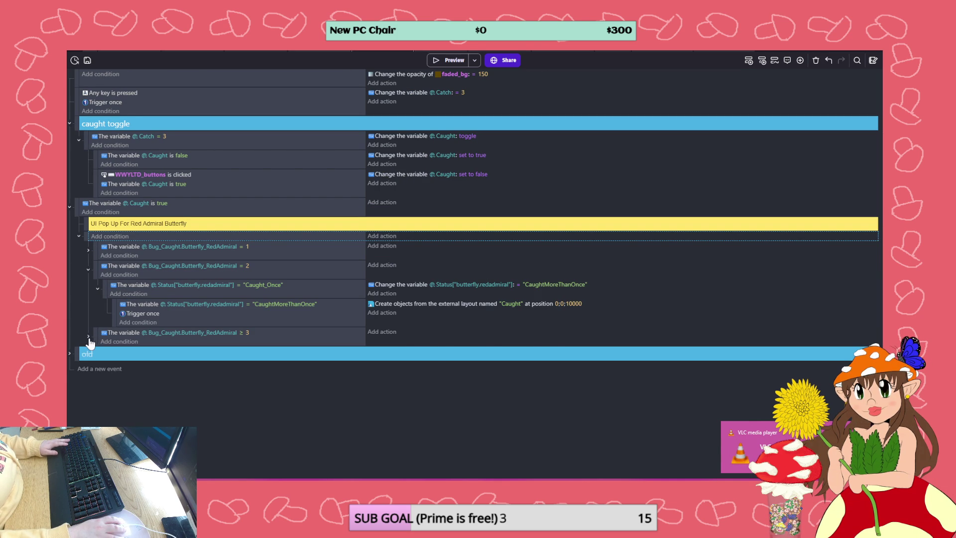
left_click(88, 337)
Copy Trigger once under the ≥ 3 Status condition, collapse the group and launch a preview
left_click(138, 313)
key("ctrl+c")
left_click(139, 351)
key("ctrl+v")
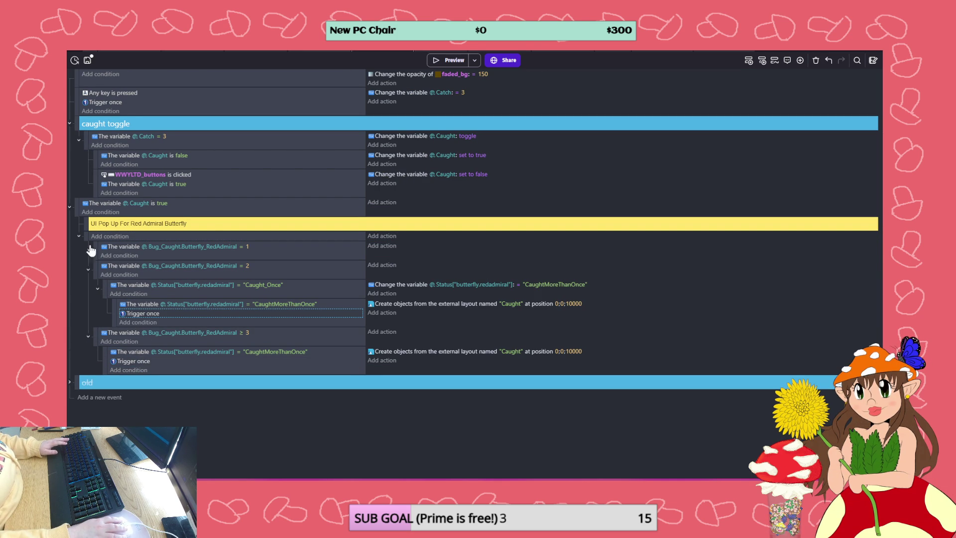
left_click(79, 236)
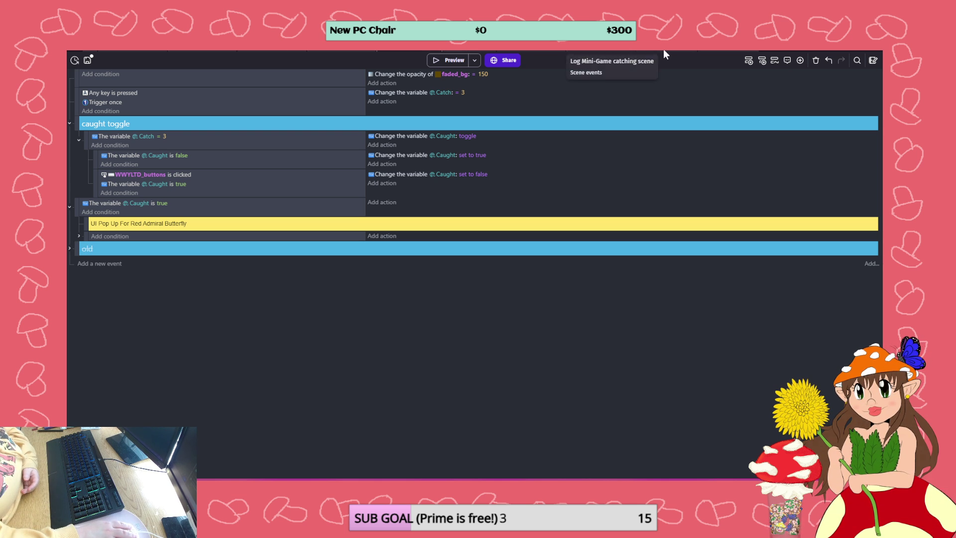
left_click(442, 60)
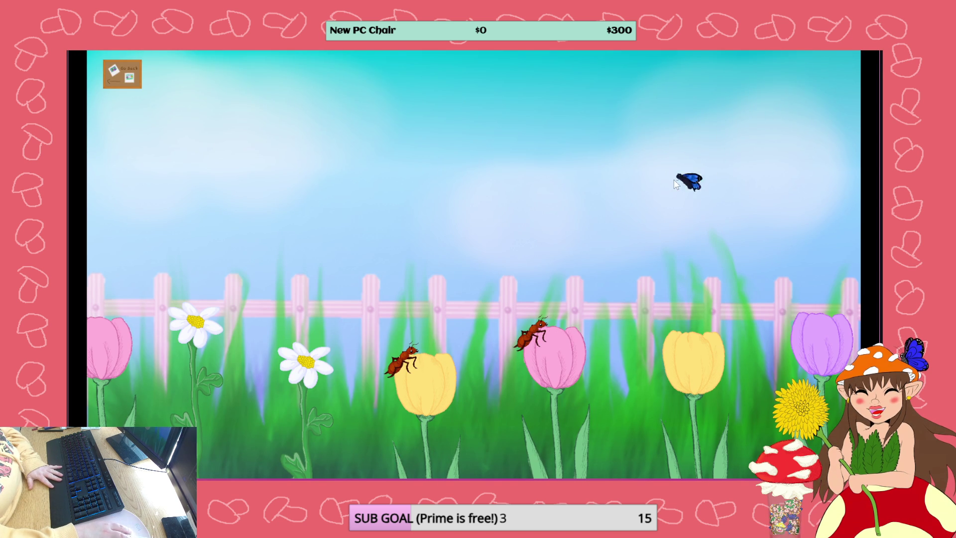
left_click(647, 214)
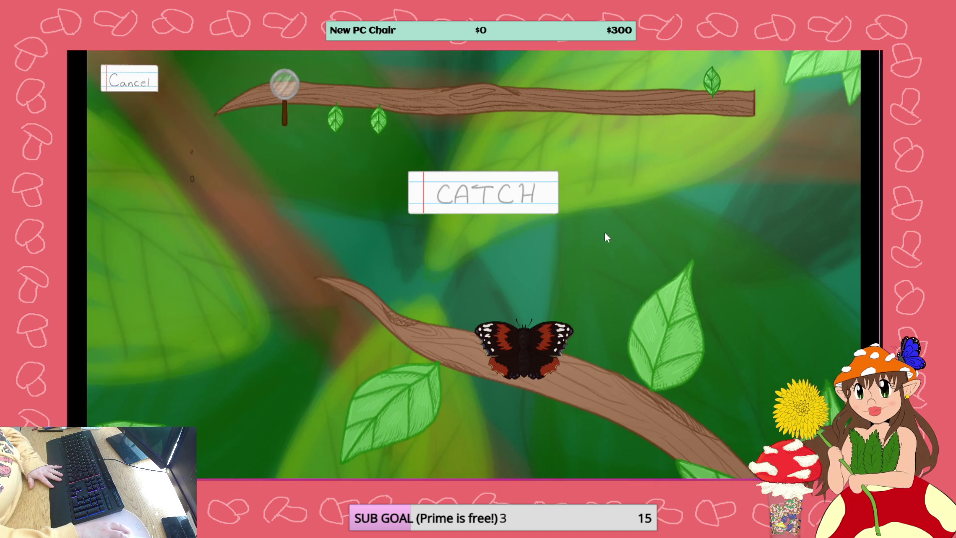
left_click(485, 194)
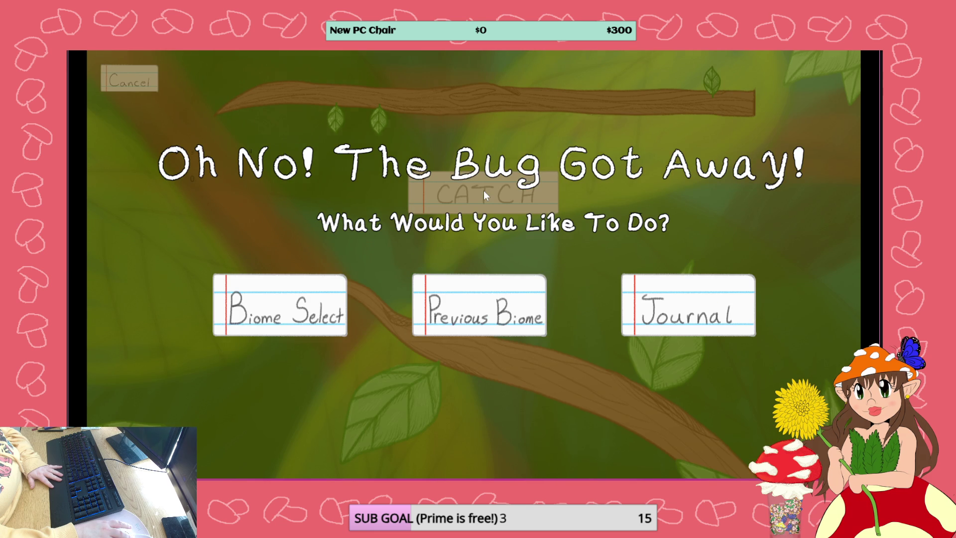
left_click(521, 318)
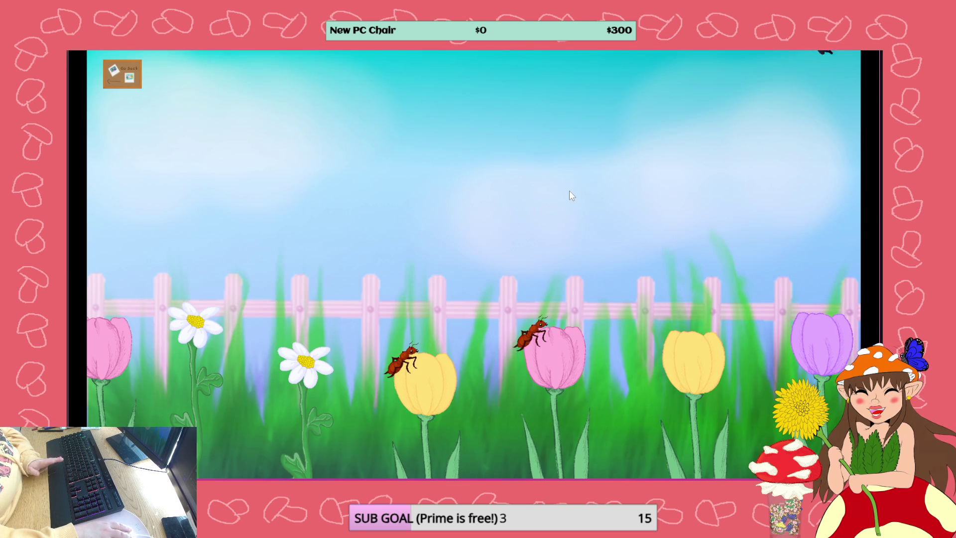
left_click(720, 148)
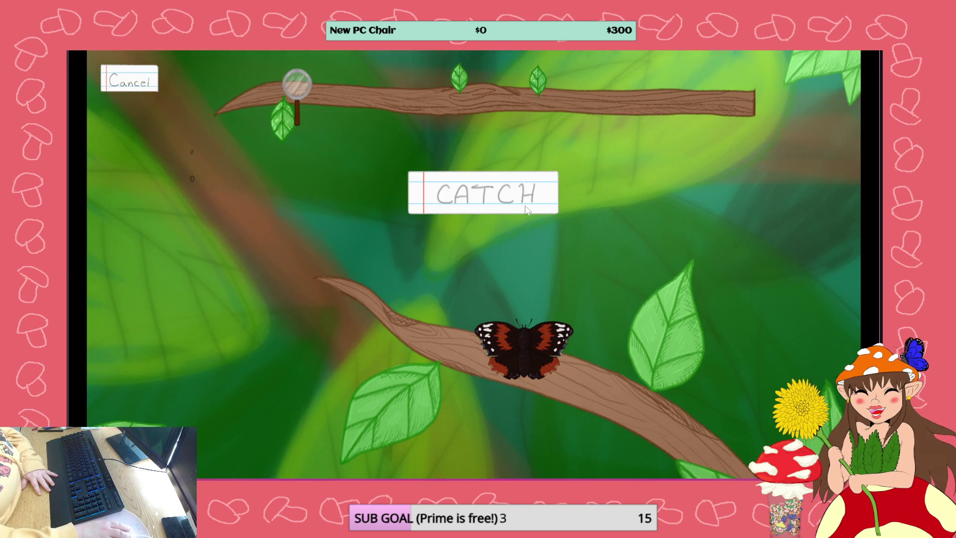
left_click(525, 208)
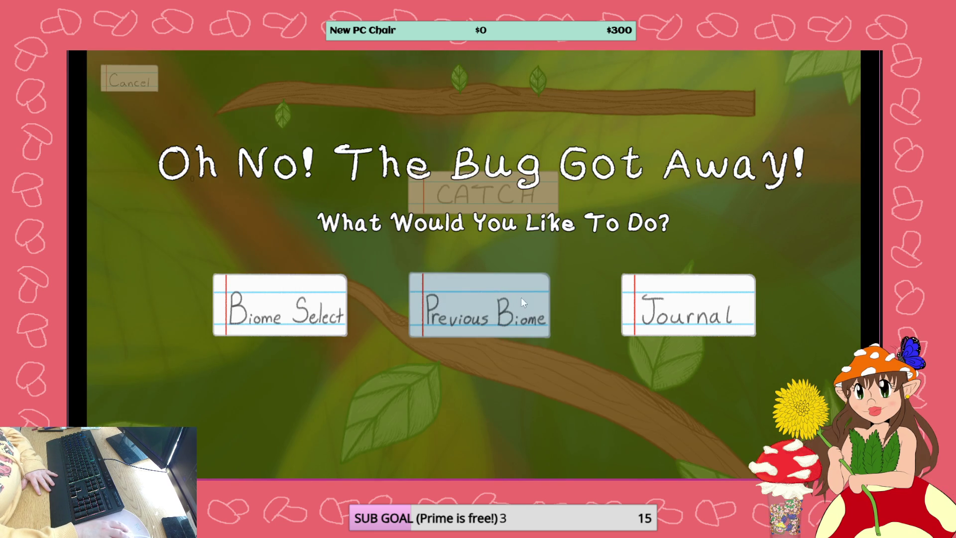
left_click(542, 299)
left_click(861, 56)
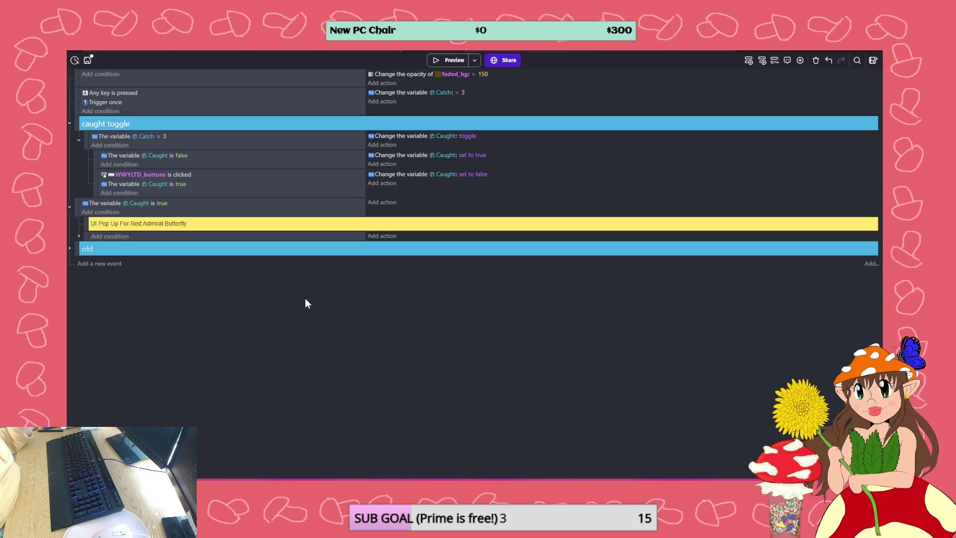
Disable the 'Any key is pressed' Catch = 3 event, save, and switch to the bug spawn scene's events
right_click(518, 100)
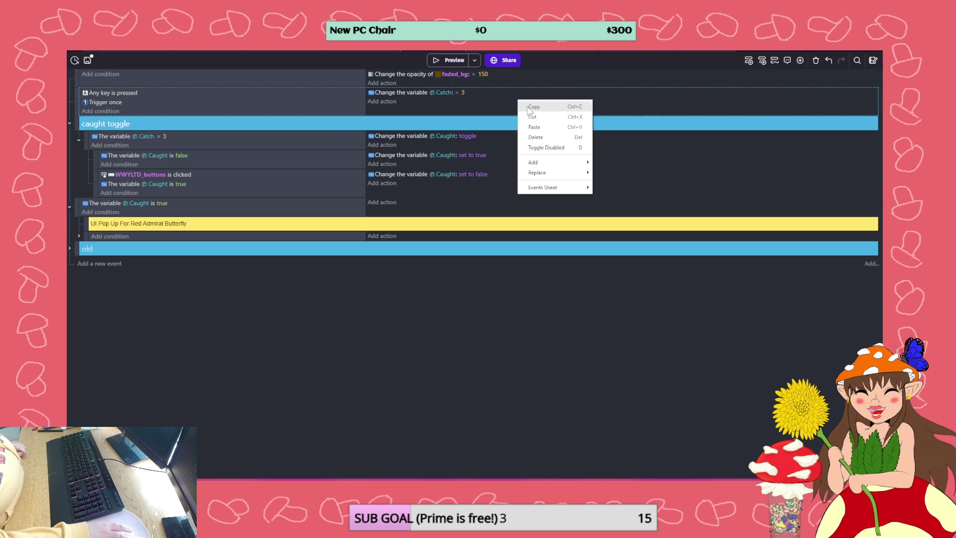
left_click(560, 148)
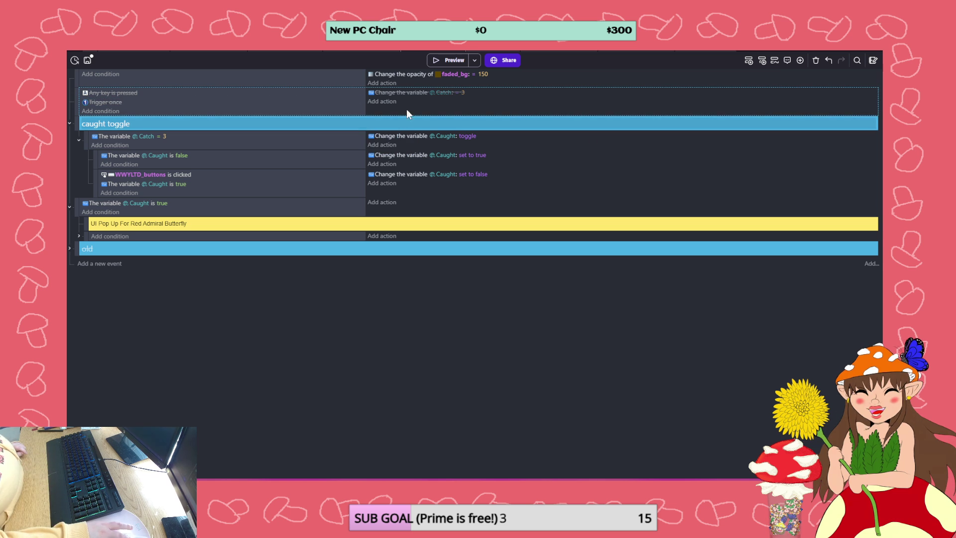
left_click(87, 61)
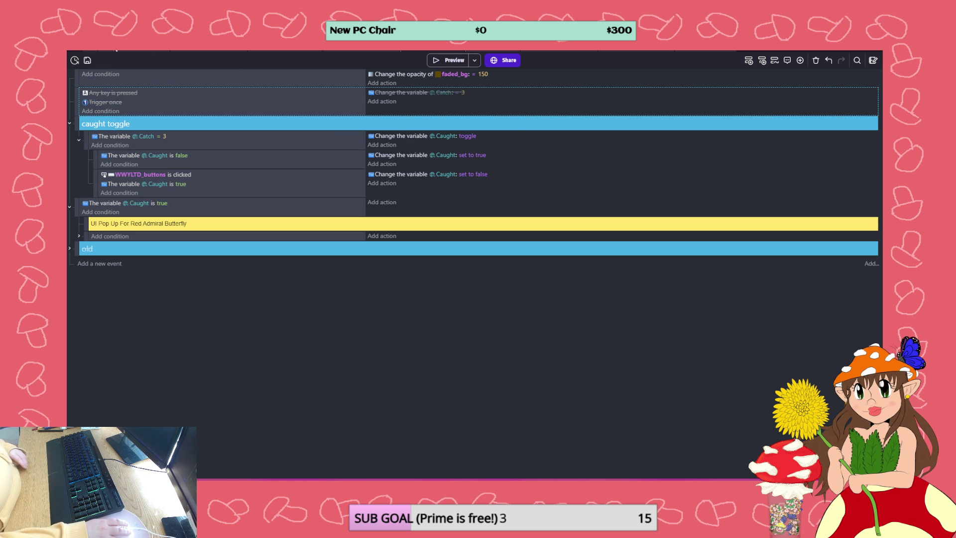
left_click(356, 49)
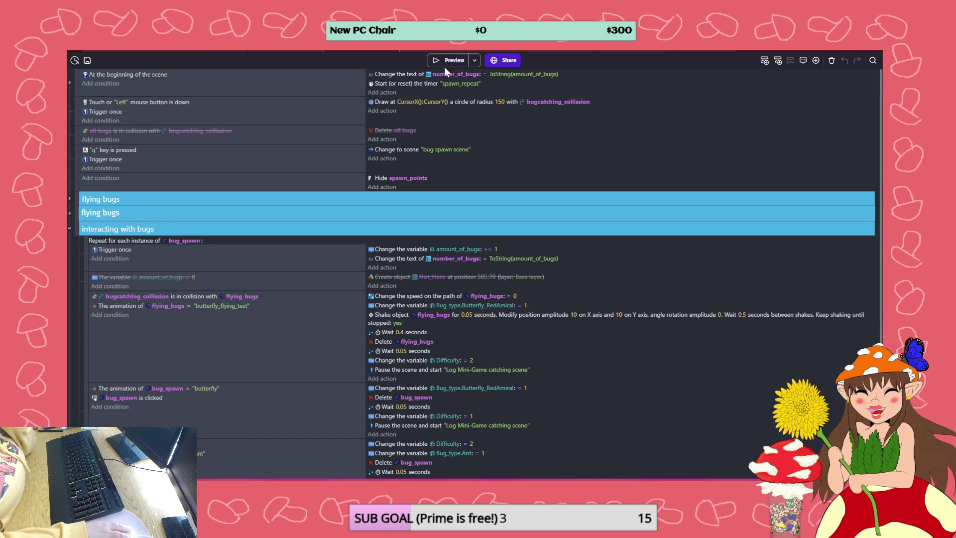
left_click(446, 62)
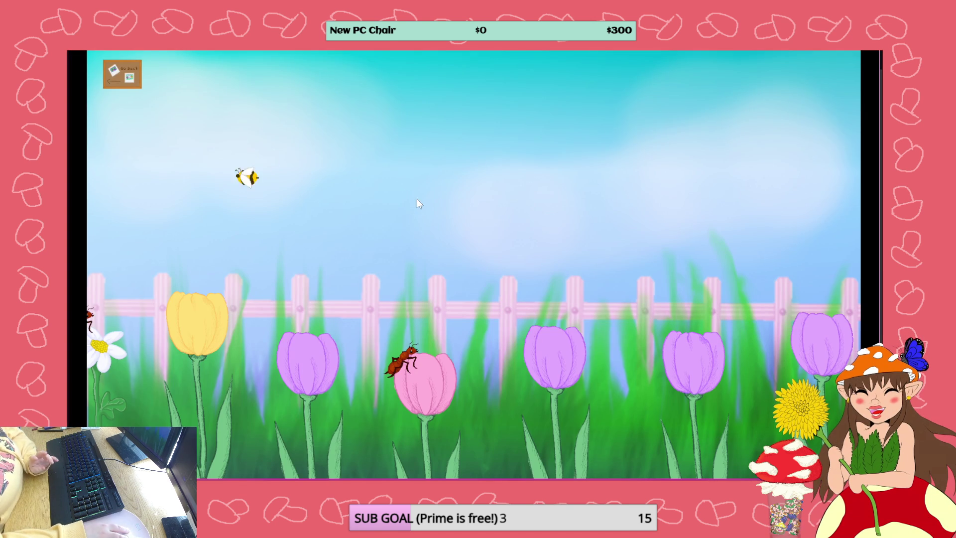
left_click(128, 193)
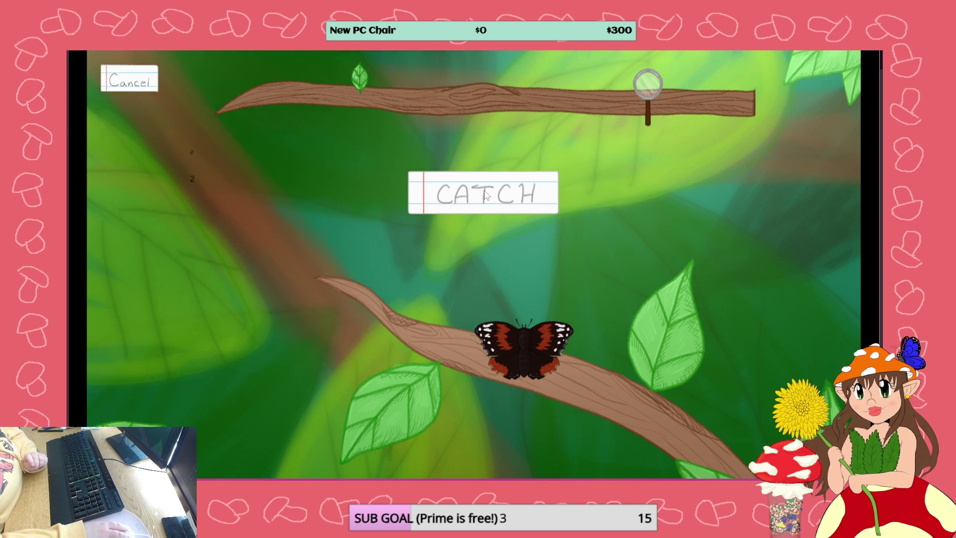
left_click(486, 195)
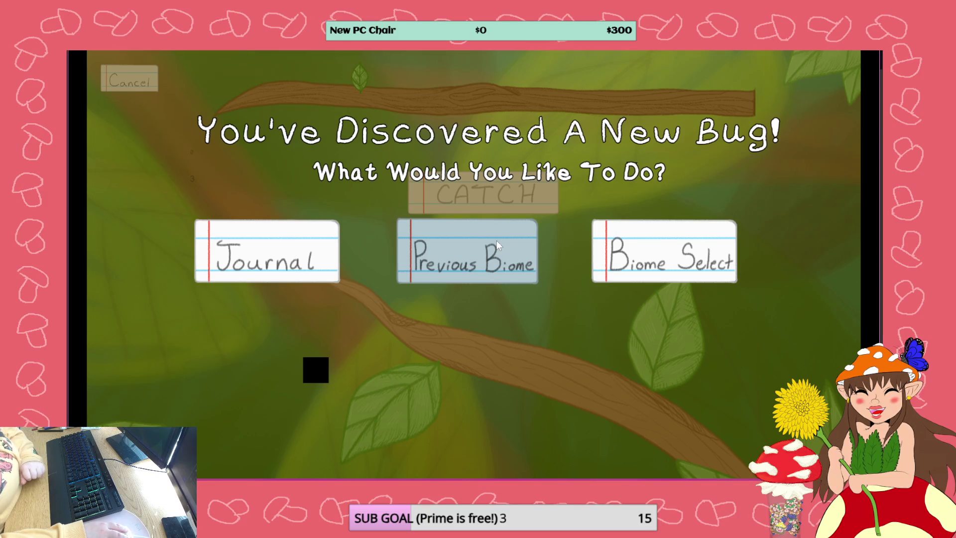
left_click(495, 240)
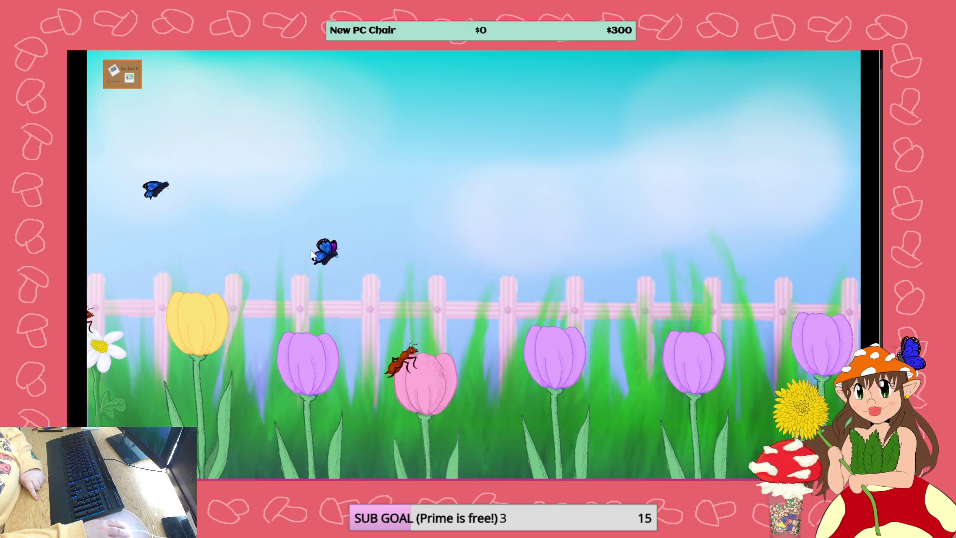
left_click(333, 258)
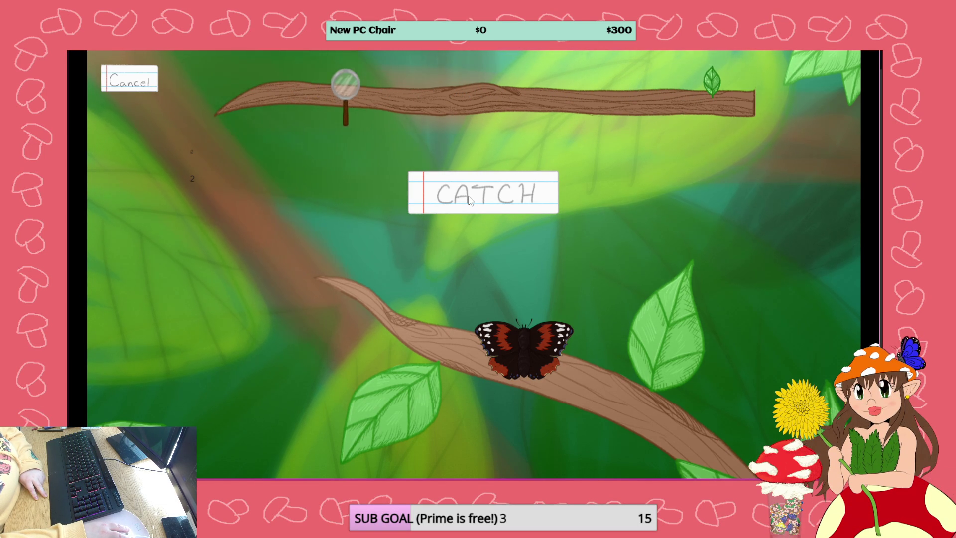
left_click(469, 197)
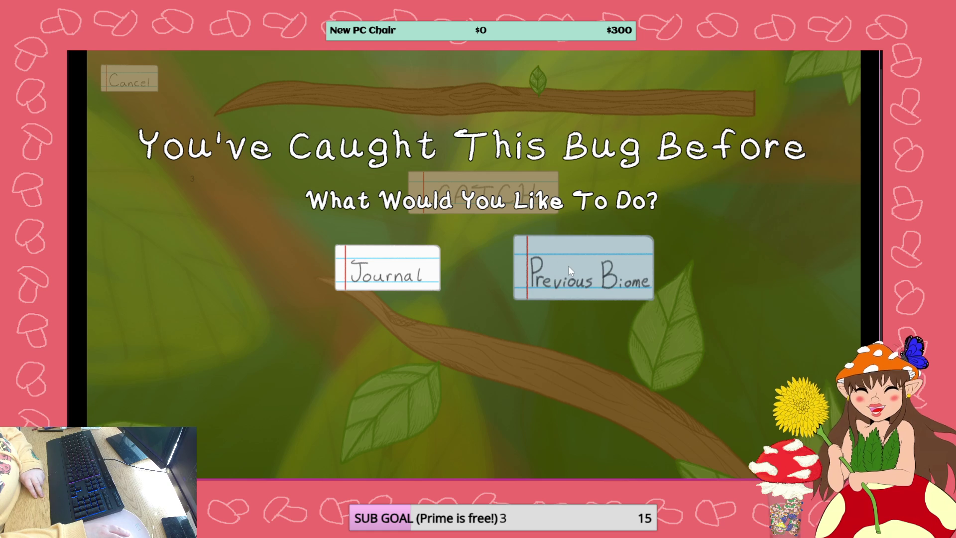
left_click(568, 265)
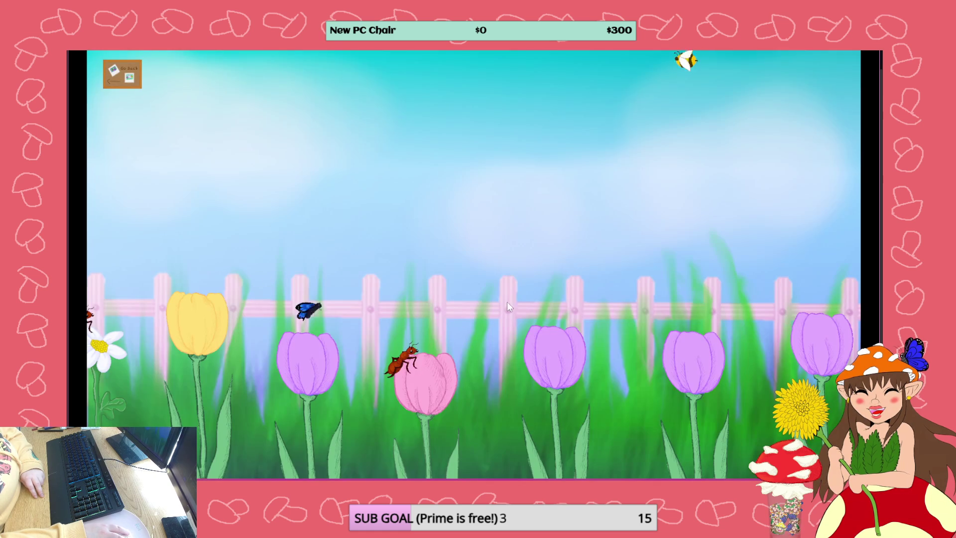
left_click(544, 400)
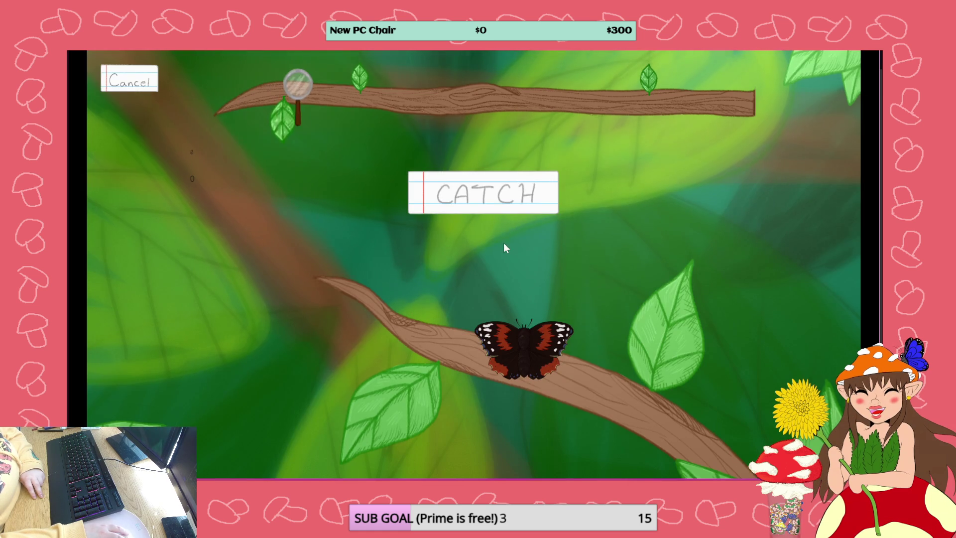
left_click(498, 202)
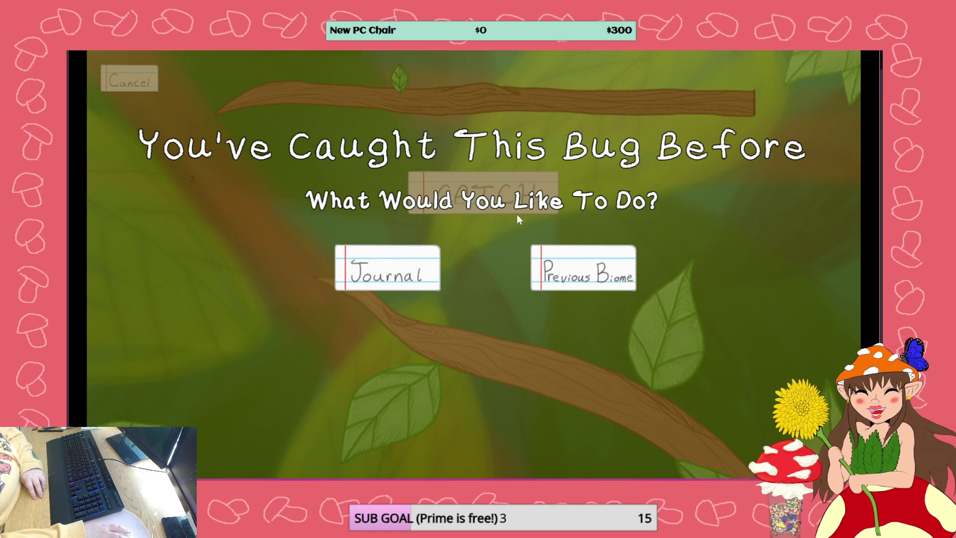
left_click(574, 266)
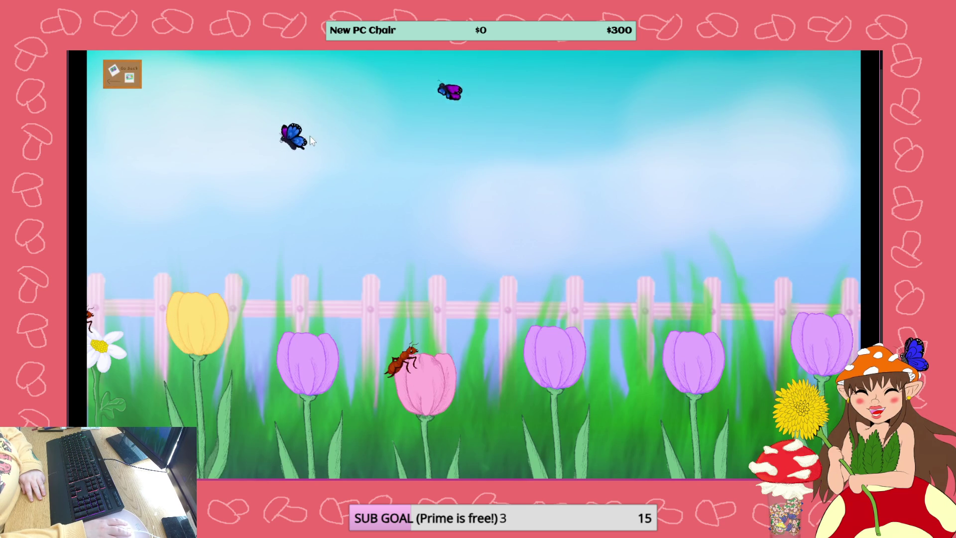
left_click(295, 132)
left_click(461, 198)
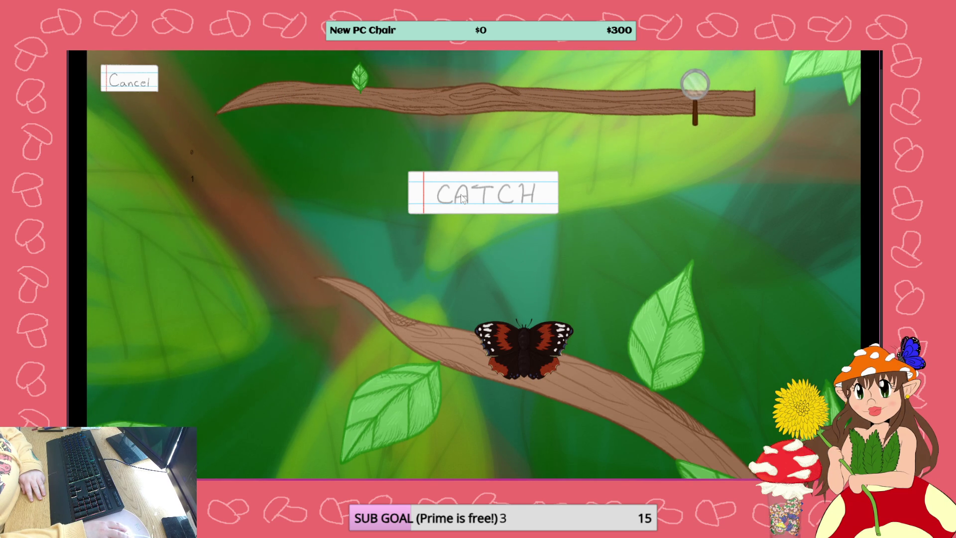
left_click(461, 198)
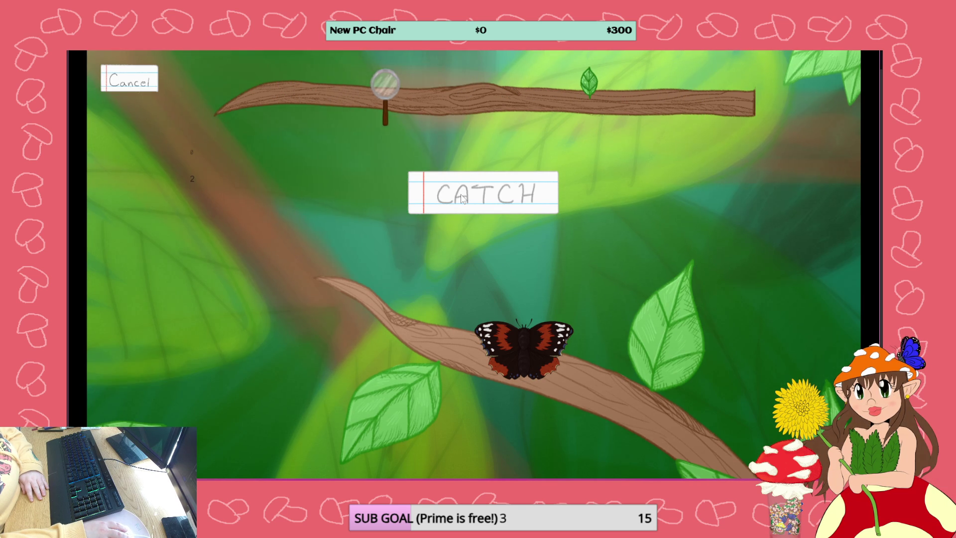
left_click(461, 198)
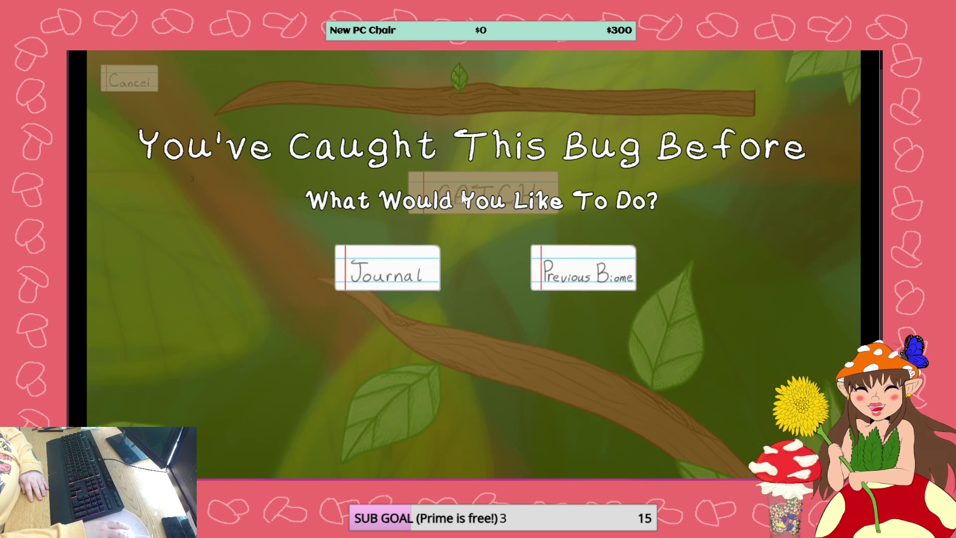
left_click(572, 259)
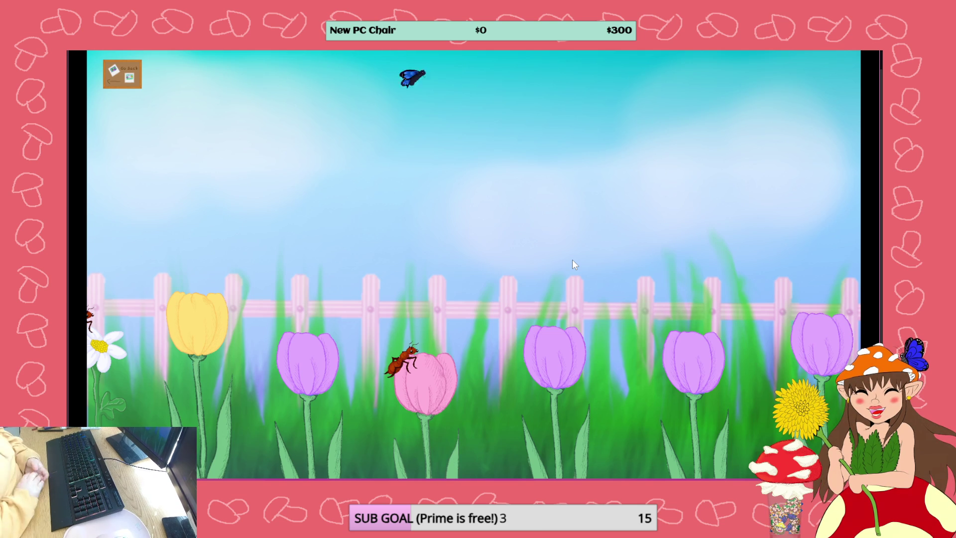
key("alt+F4")
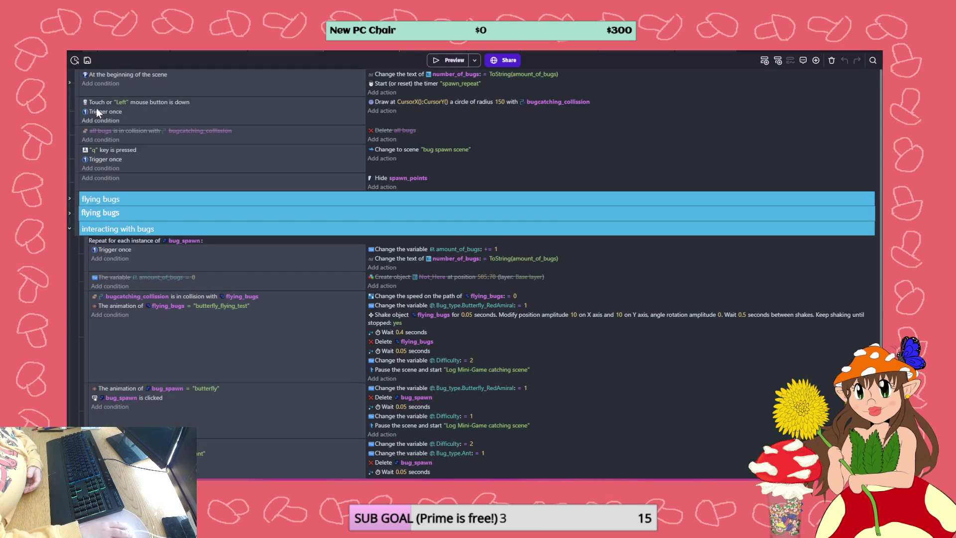
Save the project, then save a local copy named 'JunebugJournal -V18' kept linked to the game
left_click(84, 62)
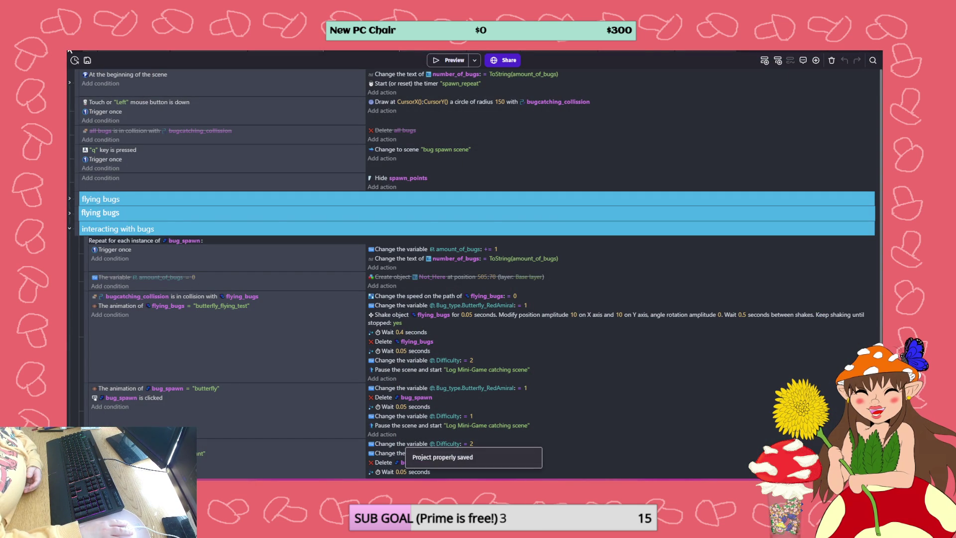
left_click(75, 60)
left_click(100, 59)
left_click(114, 125)
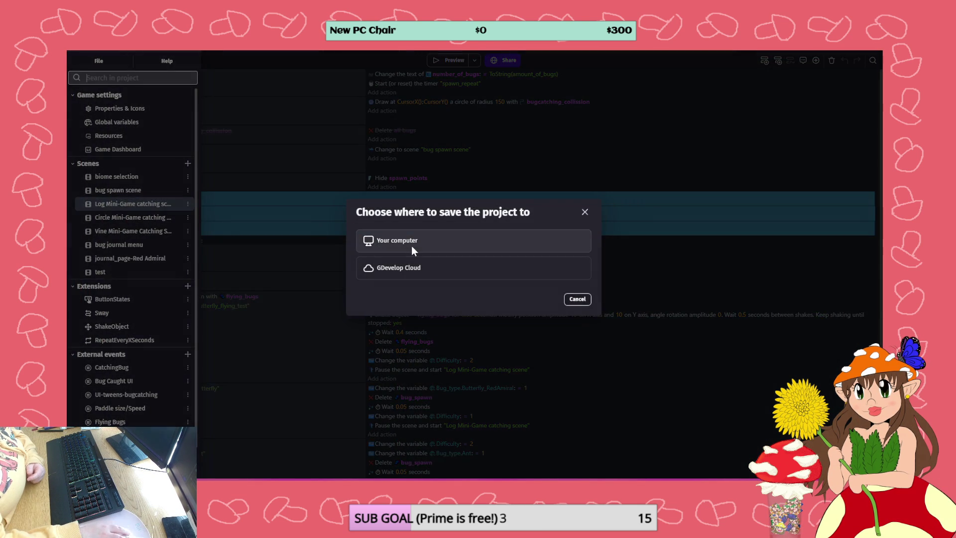
left_click(418, 244)
left_click(423, 248)
key("BackSpace")
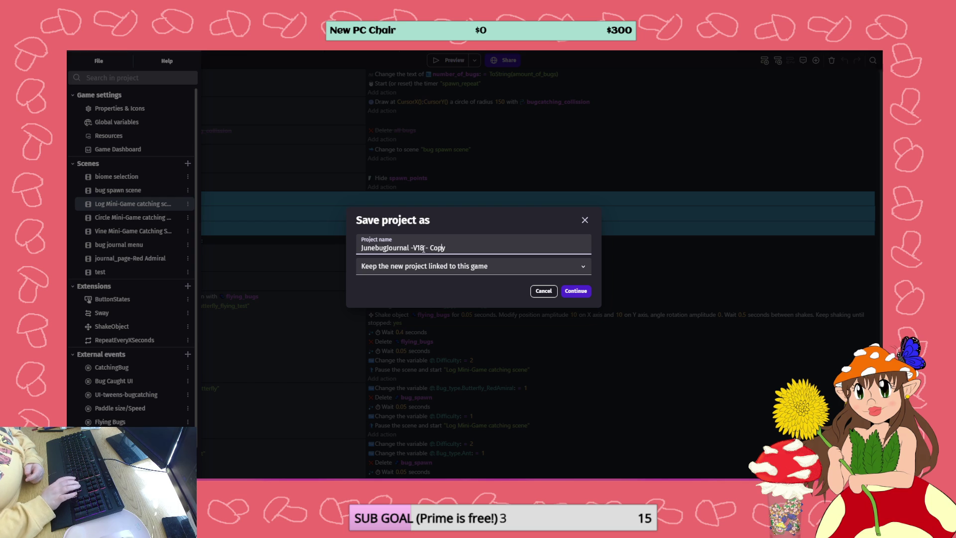
key("Delete")
key("Delete")
key("Delete")
key("Delete")
key("Delete")
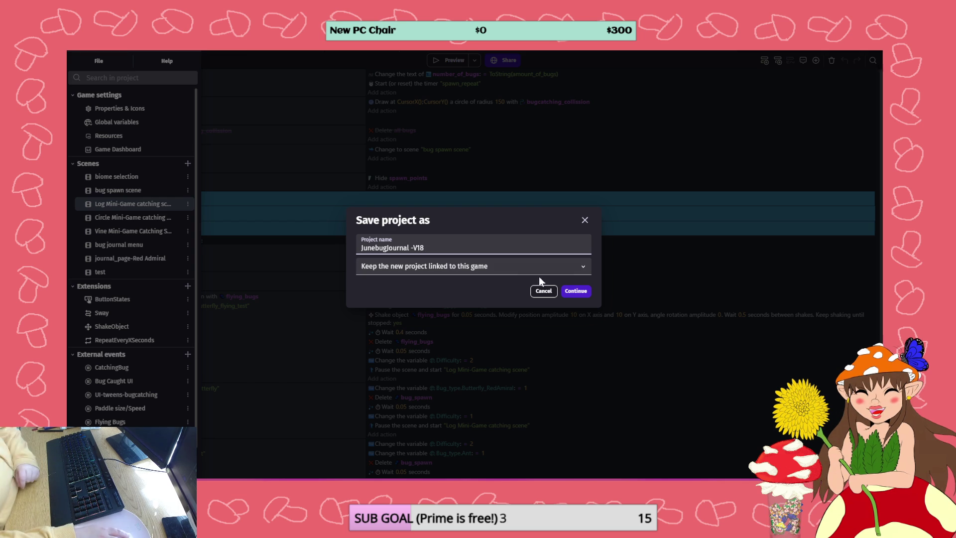
left_click(573, 290)
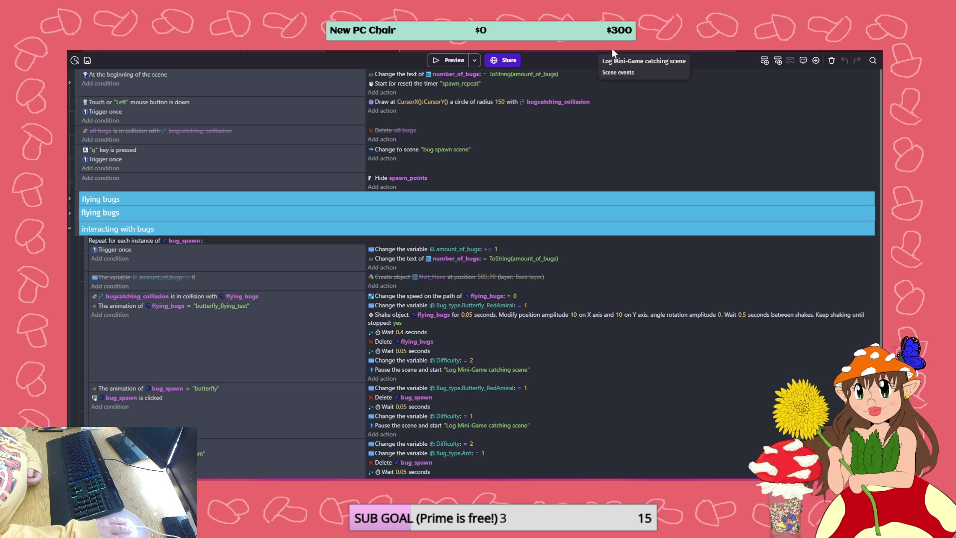
After viewing the Log Mini-Game layout, open the Circle Mini-Game scene from the project manager
left_click(566, 50)
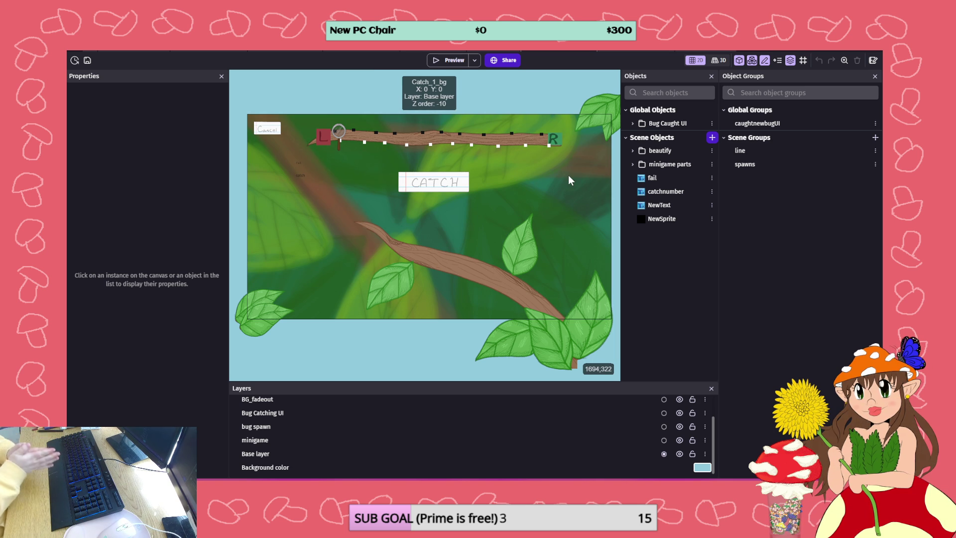
left_click(75, 61)
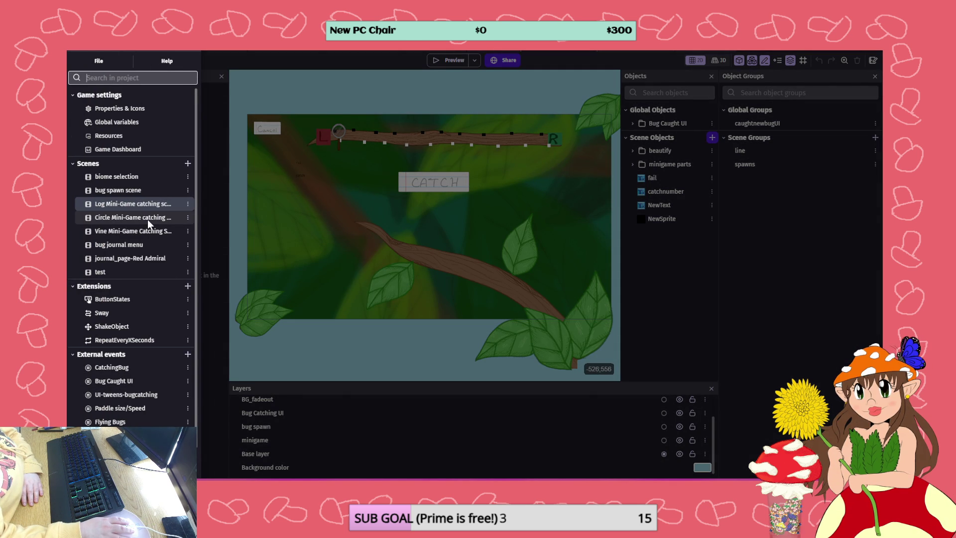
left_click(131, 218)
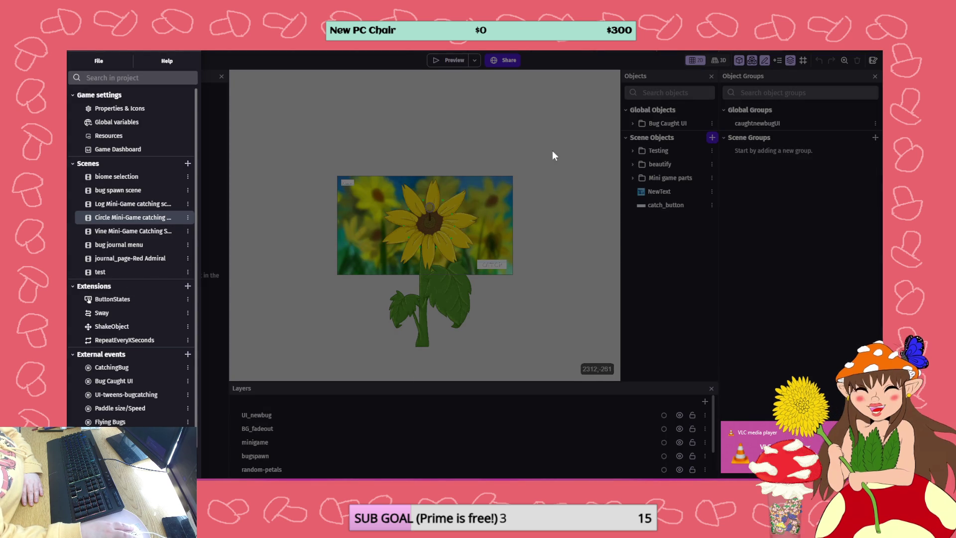
left_click(548, 151)
Switch to the Circle Mini-Game events and scroll through to the Catch/Fail group
left_click(749, 50)
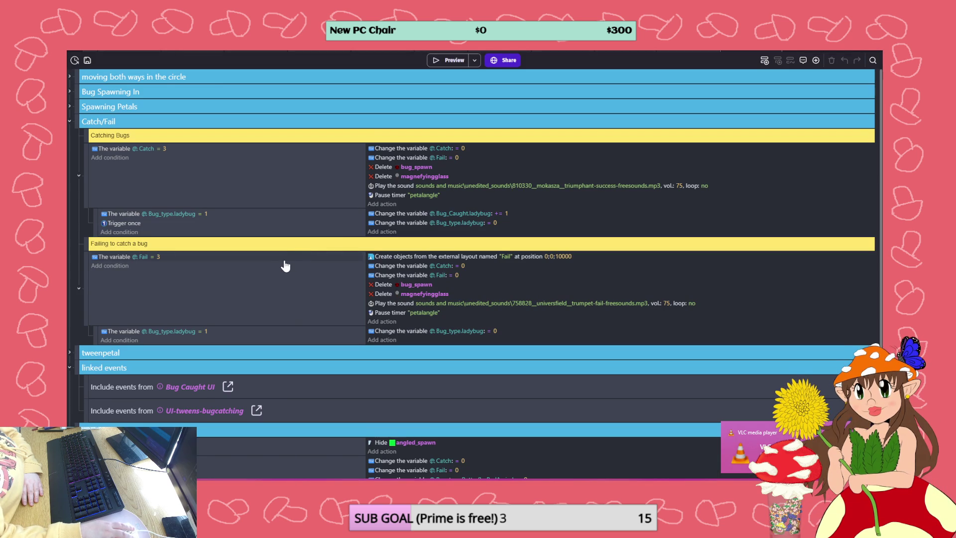
scroll(292, 244, "down", 2)
scroll(292, 247, "down", 1)
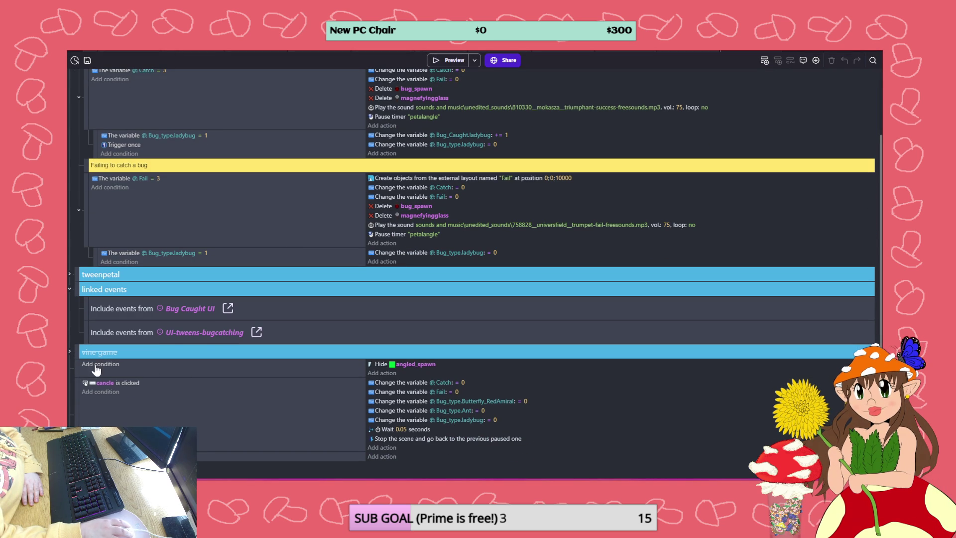
scroll(342, 220, "up", 1)
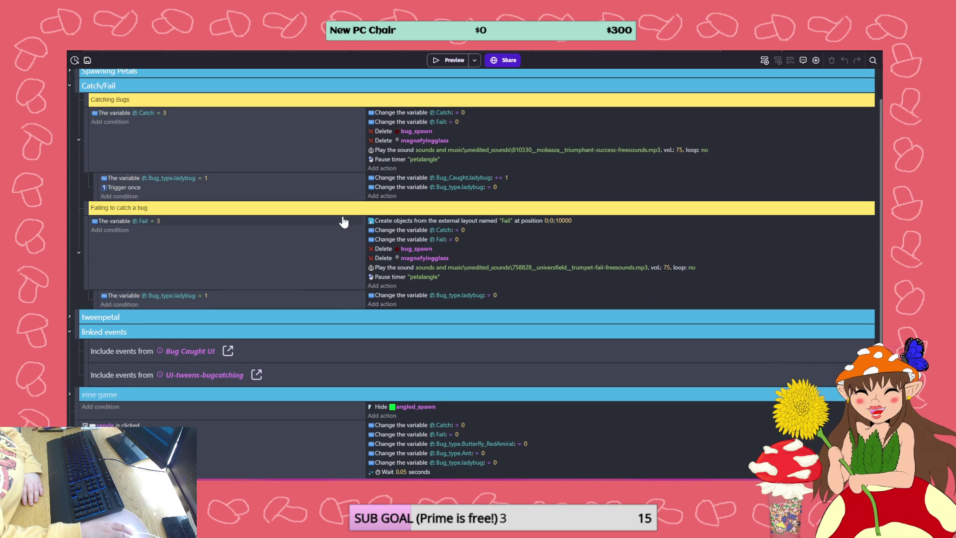
scroll(342, 219, "up", 1)
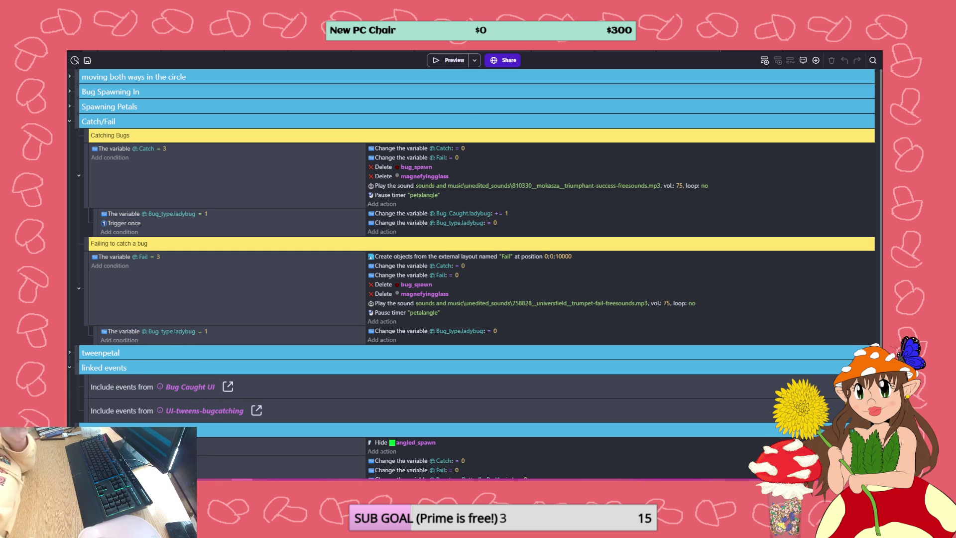
Scroll down to the vine game group and open the Windows calendar to check today's date, January 13
scroll(473, 274, "down", 1)
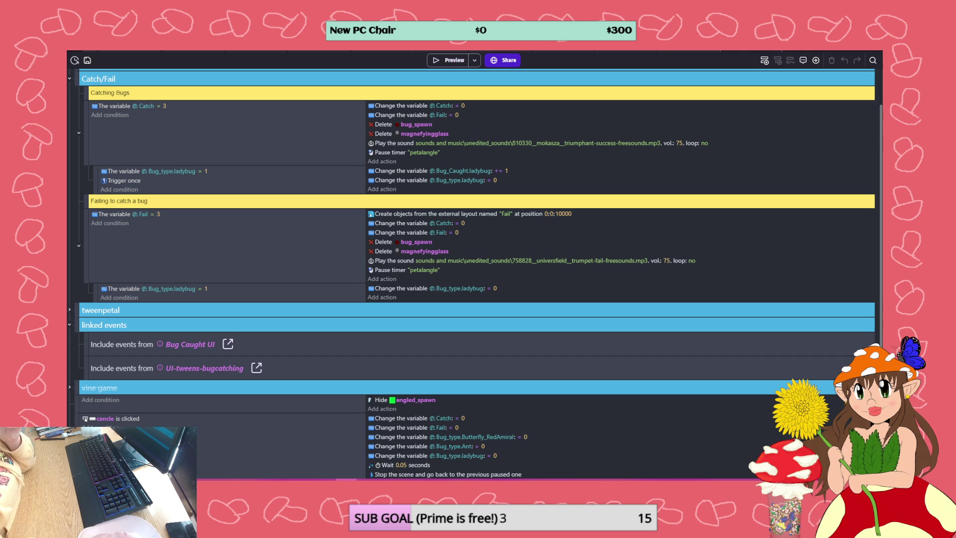
scroll(426, 283, "down", 2)
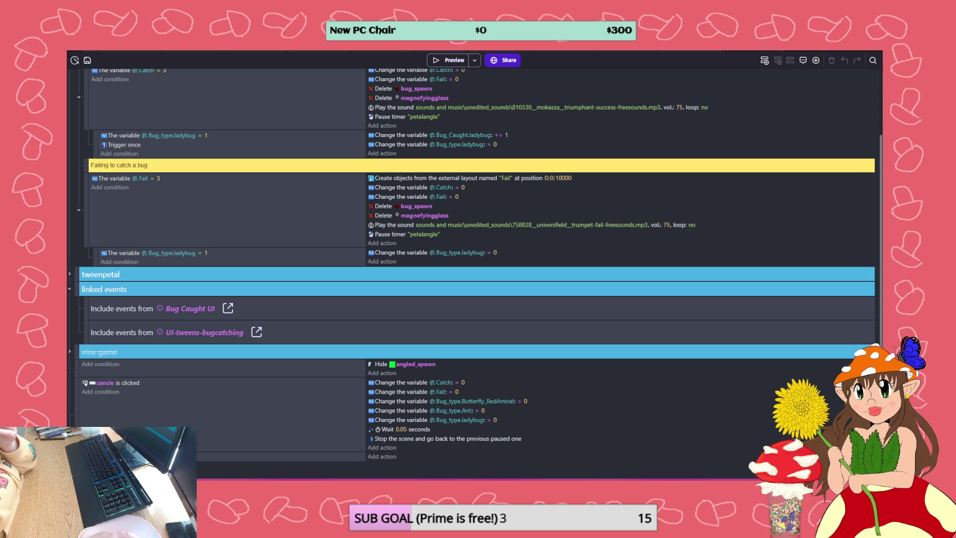
key("super+alt+d")
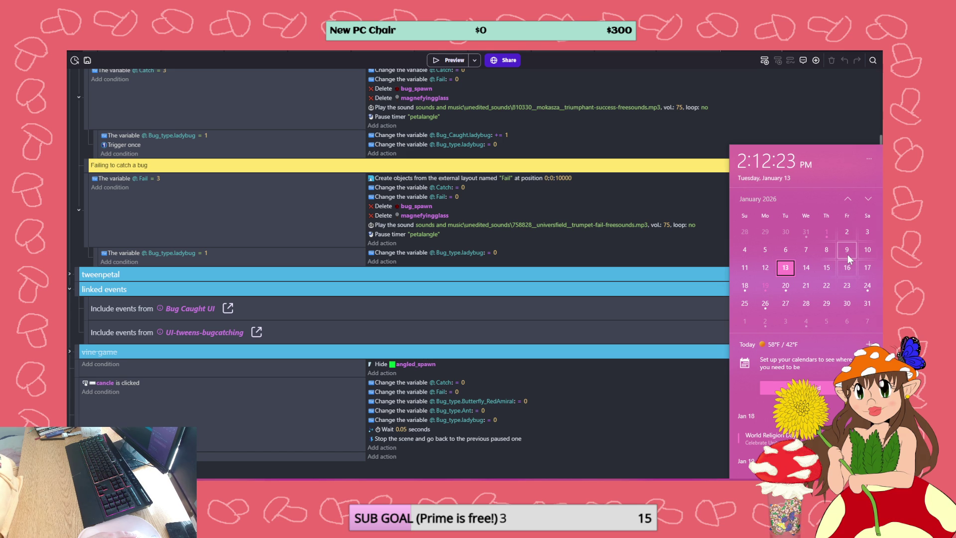
Close the calendar, switch to the Milanote Progress Report in Chrome, and maximize it
key("Escape")
key("alt+Tab")
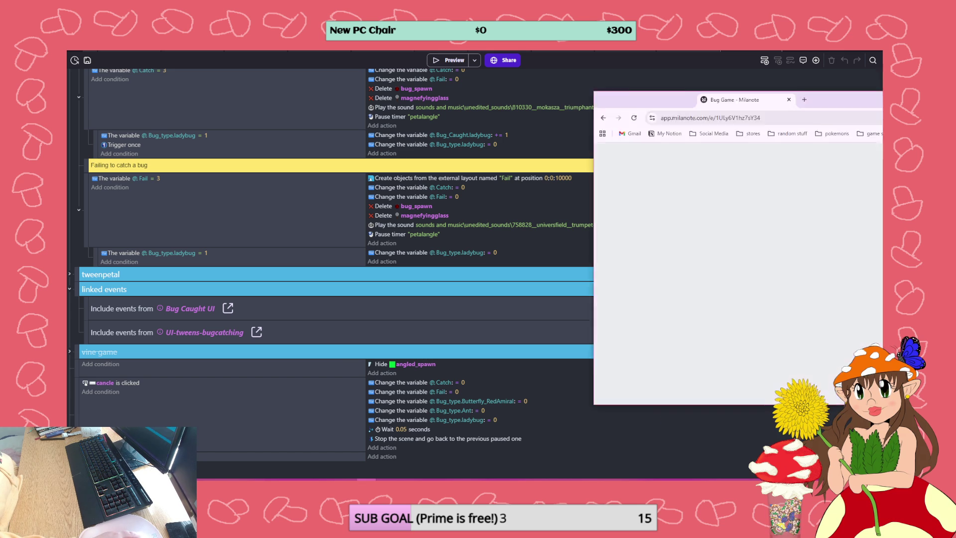
left_click(650, 58)
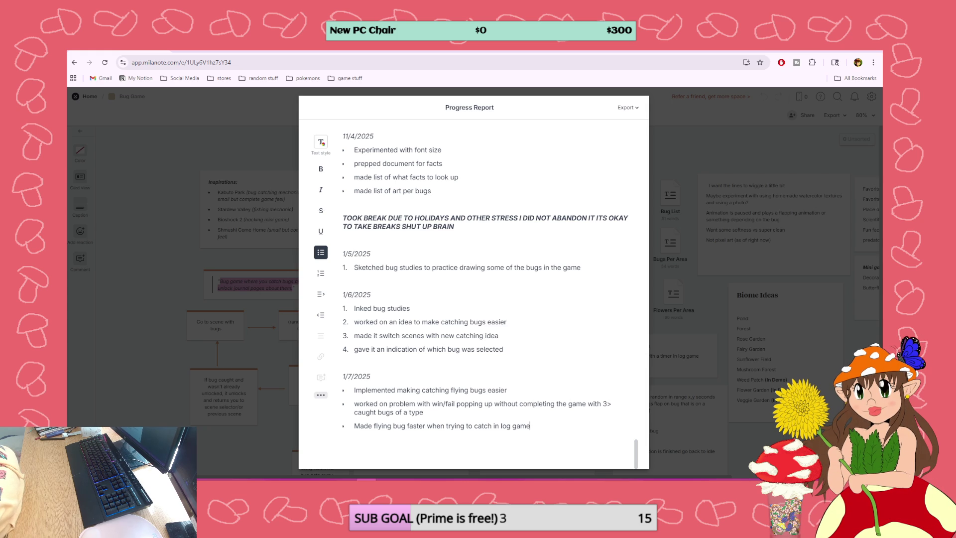
Start a new '1/9/' line and change the 1/5, 1/6 and 1/7 entries' year from 2025 to 2026
key("Return")
key("Return")
type("1/9/")
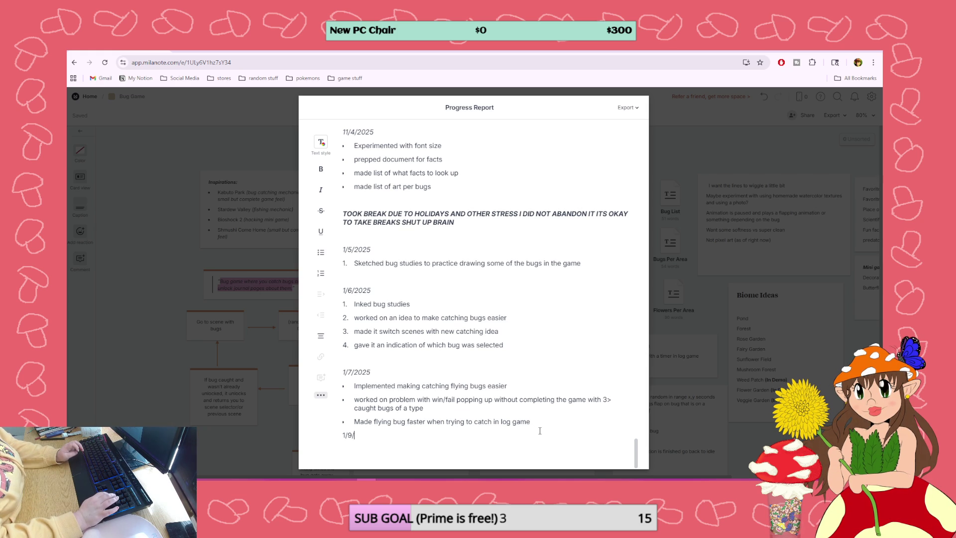
left_click(374, 252)
key("BackSpace")
type("6")
left_click(373, 290)
key("BackSpace")
type("6")
left_click(371, 372)
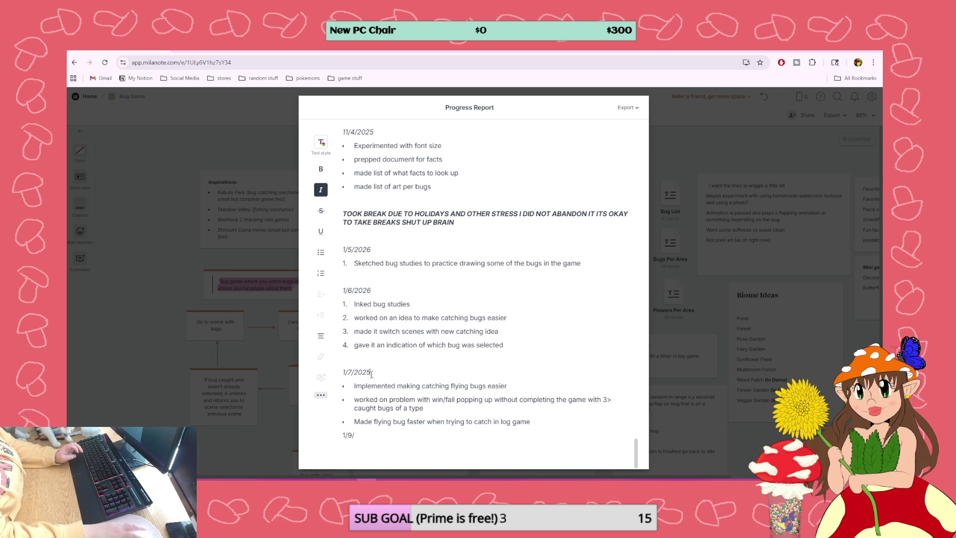
key("BackSpace")
type("6")
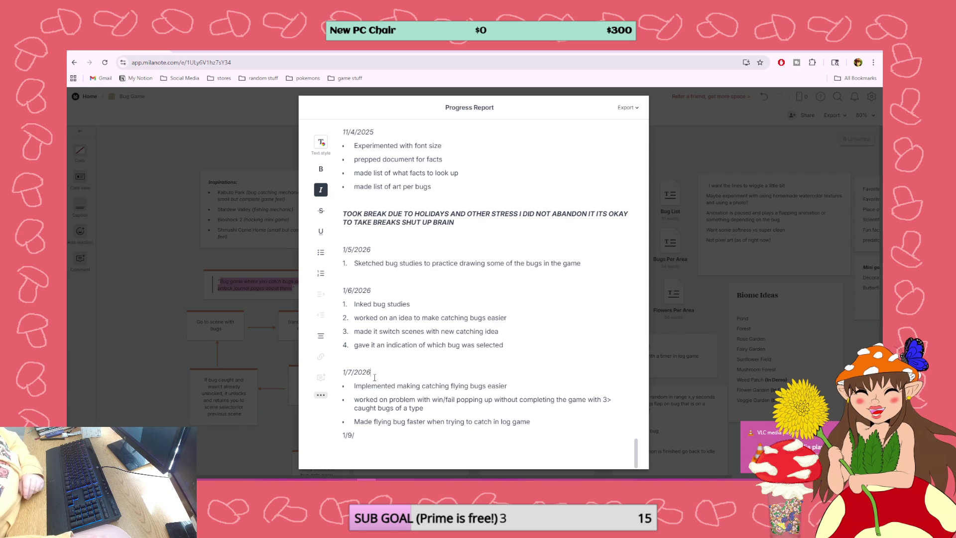
Turn off italics and insert a blank line above the 1/9/ date
key("ctrl+i")
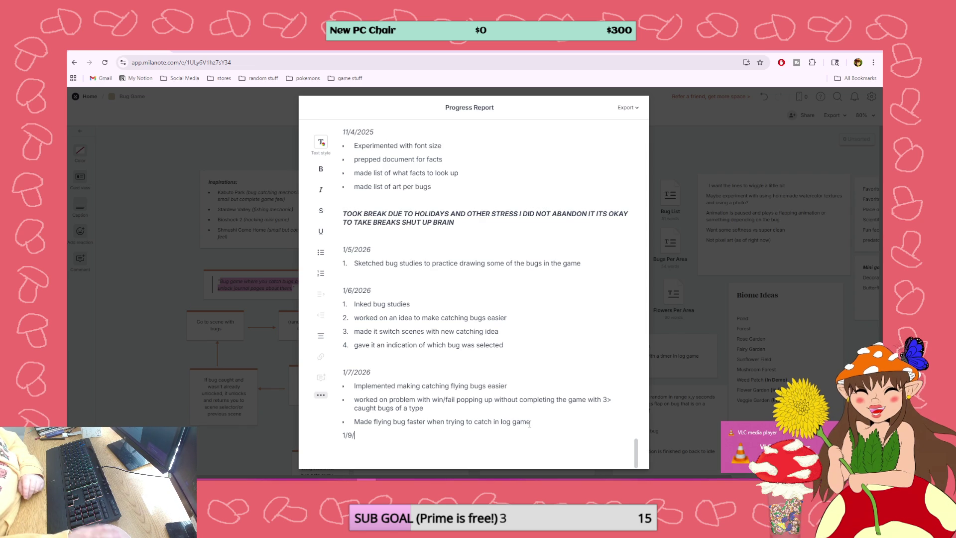
left_click(530, 421)
key("Return")
key("Return")
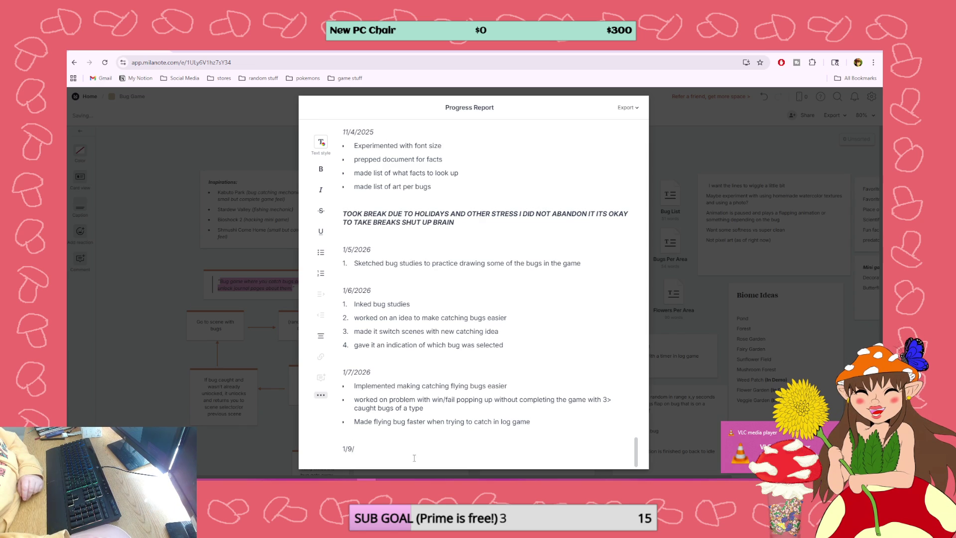
Complete the date as 1/9/2026 and add the line 'Bug Fixing (Unsucessful)' beneath it
type("2026")
key("Return")
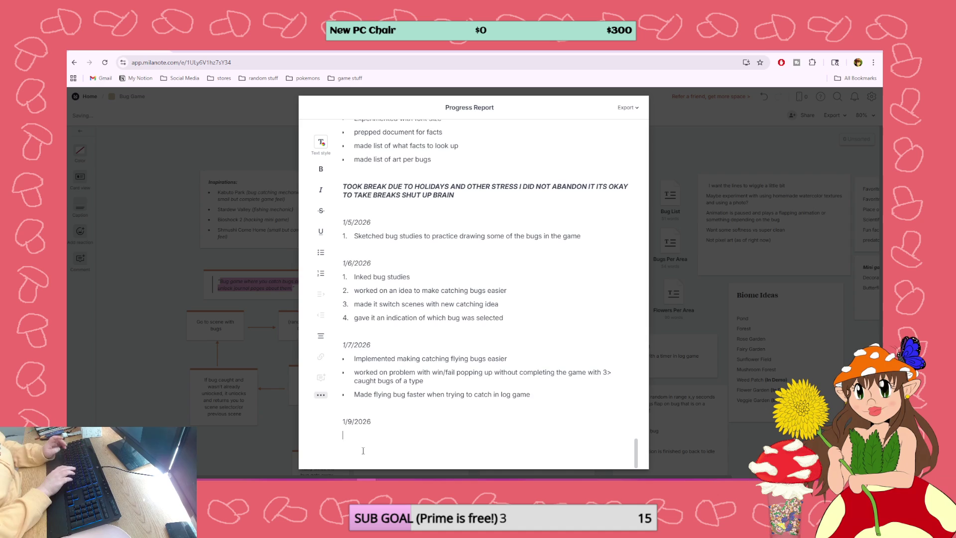
type("Bug ")
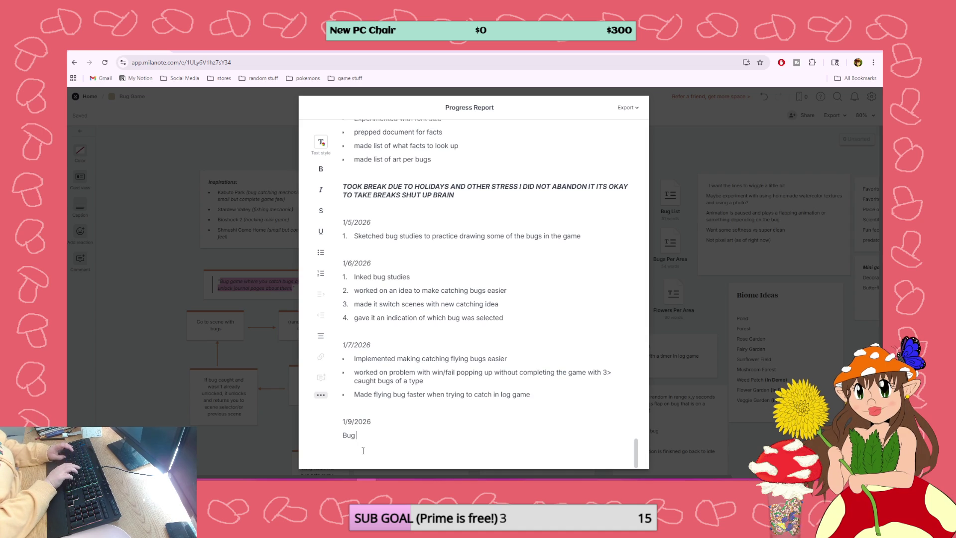
type("Fixing (U")
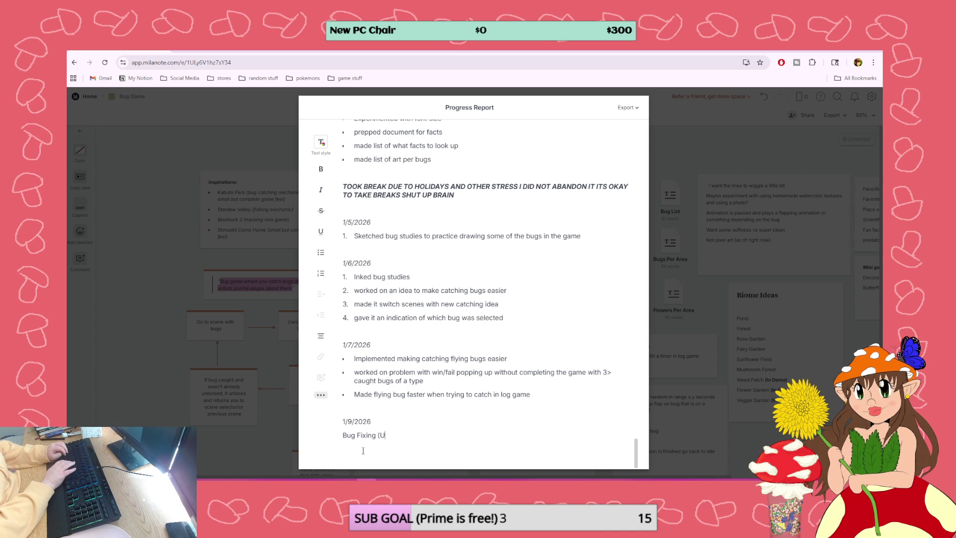
type("nsucess")
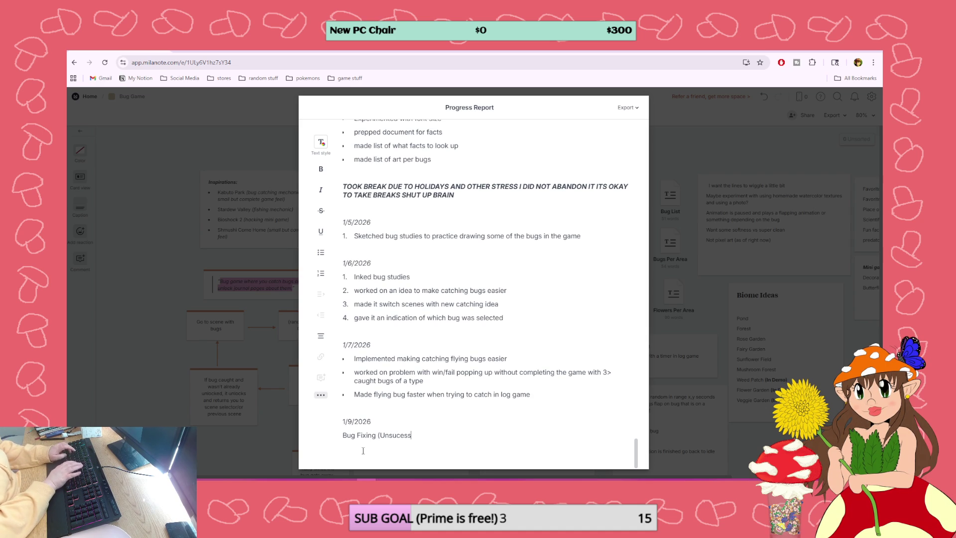
type("ful")
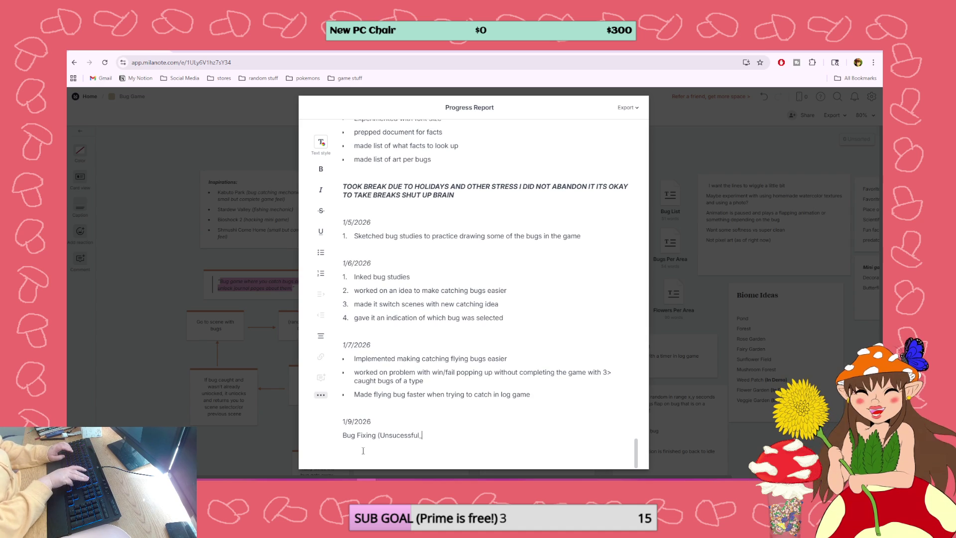
Add a 1/13/2026 'Bug Fixing' entry: 'Changed how UI for catching bugs works (Fixing problem)'
key("Return")
key("Return")
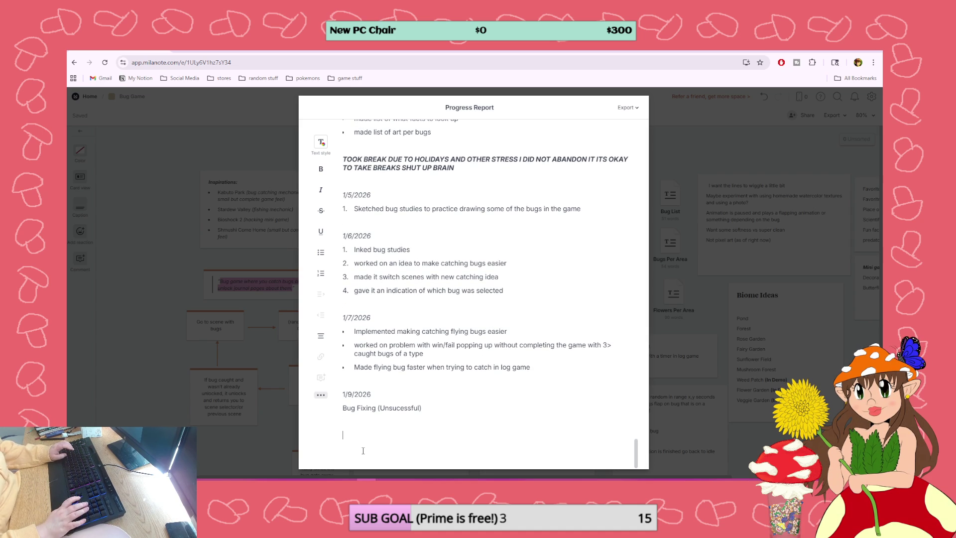
type("1/")
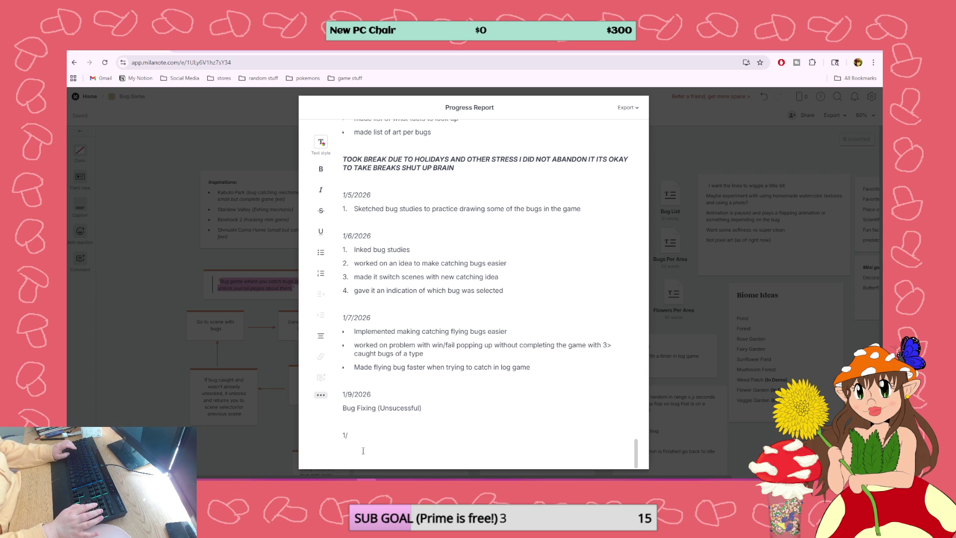
type("13/")
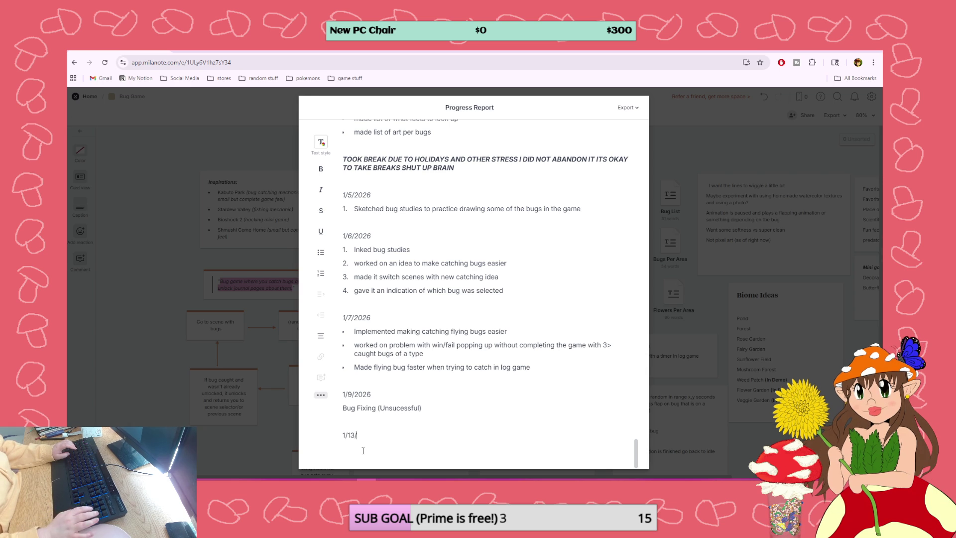
type("2026")
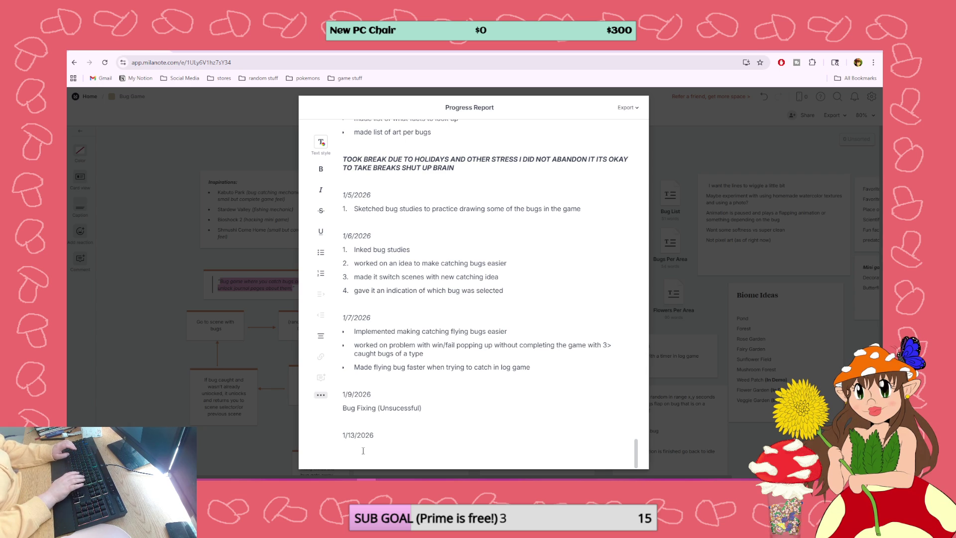
key("Return")
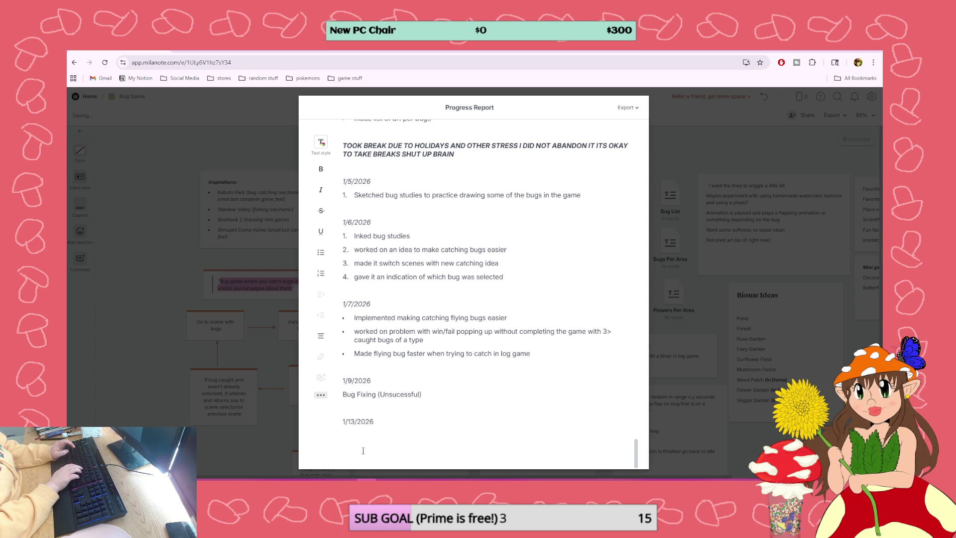
type("Bug Fixing")
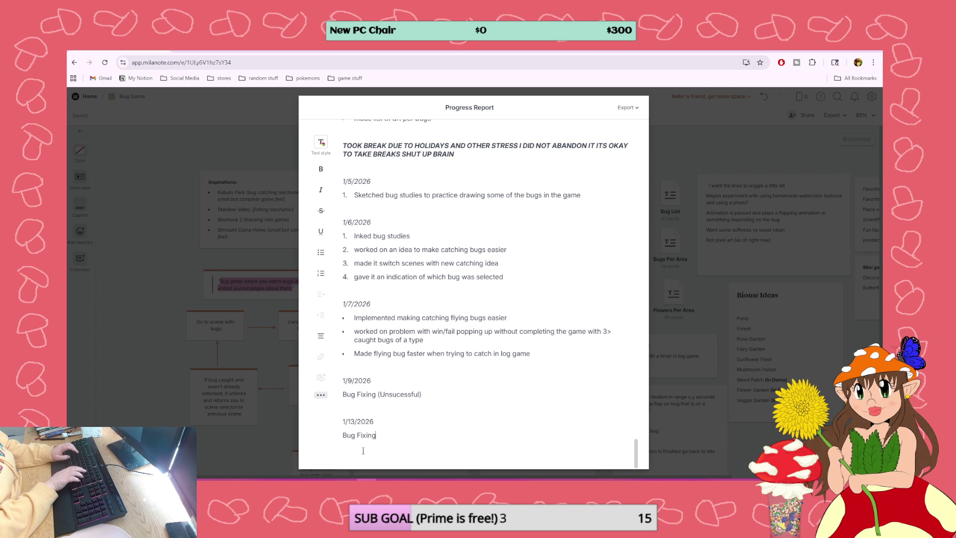
key("Return")
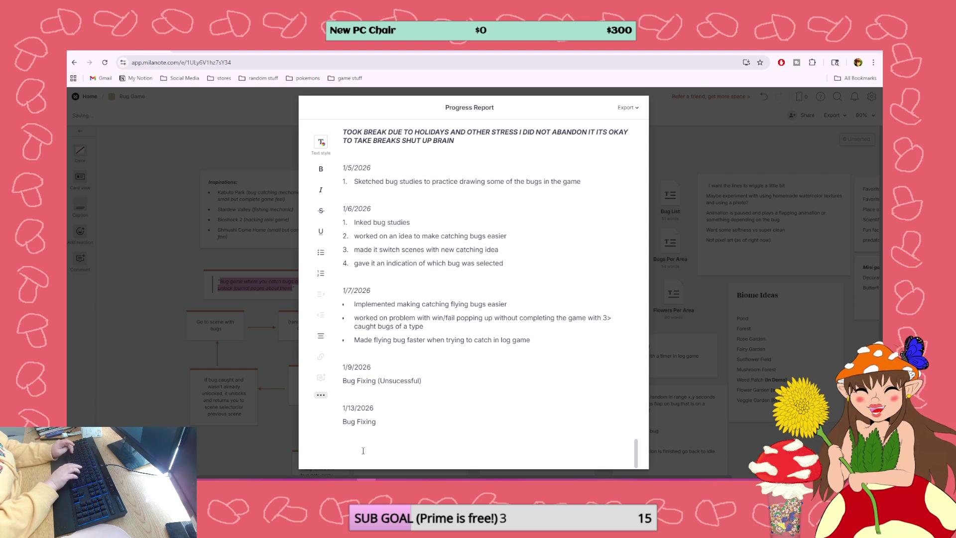
type("Changed how UI")
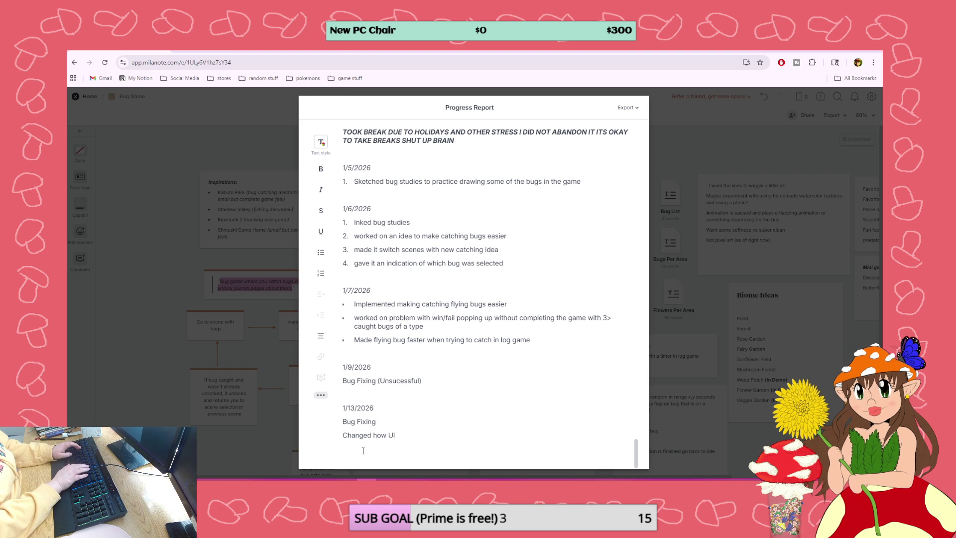
type(" for catc")
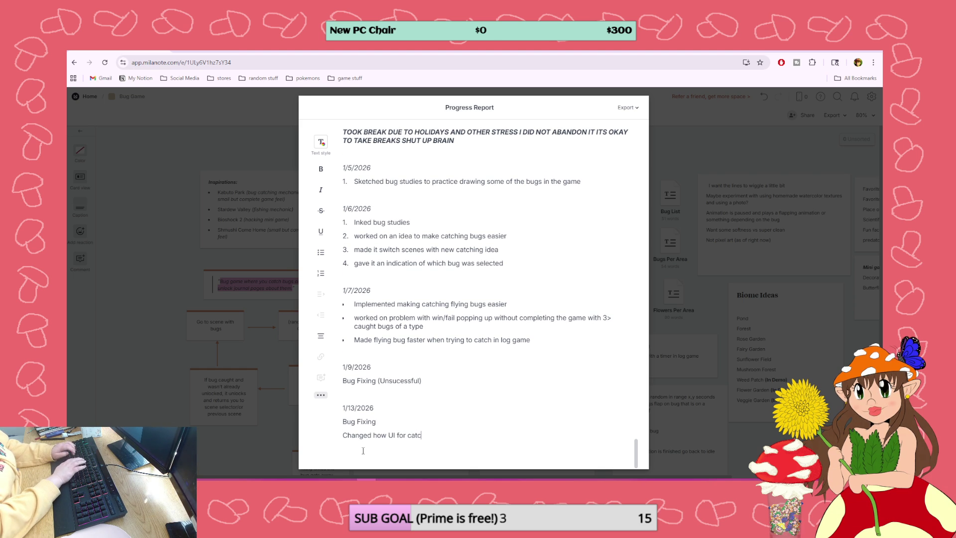
type("hing bugs works ")
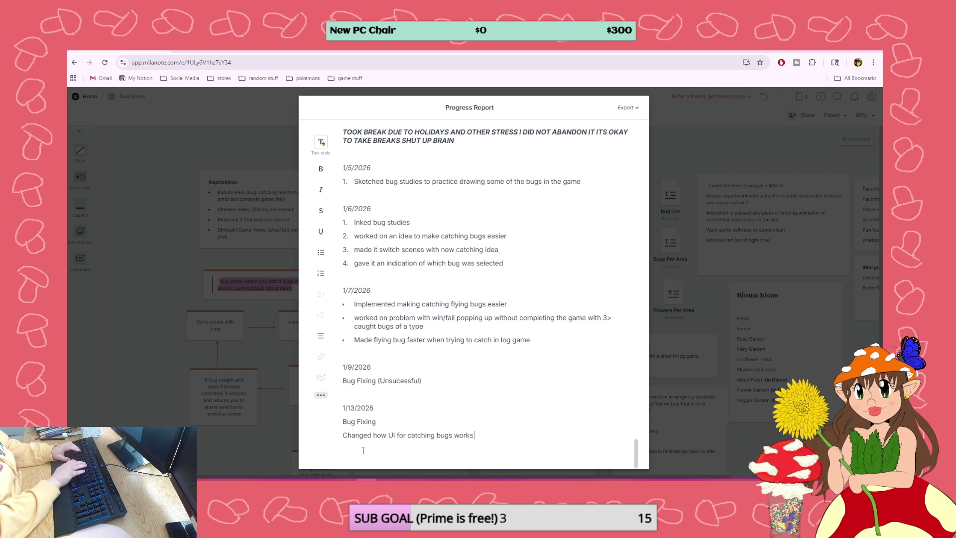
type("(Fixi")
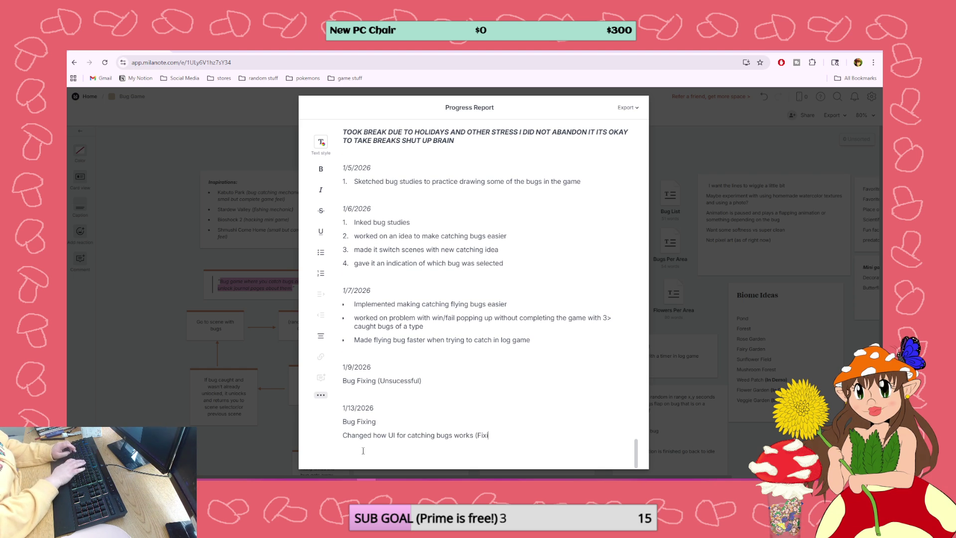
type("ng problem)")
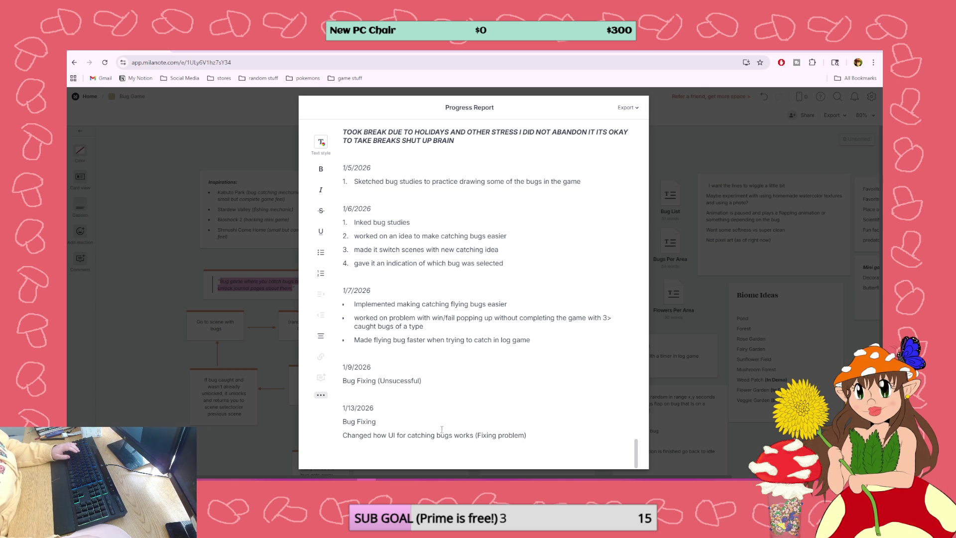
Italicise the 1/13/2026 date
left_click_drag(375, 409, 343, 408)
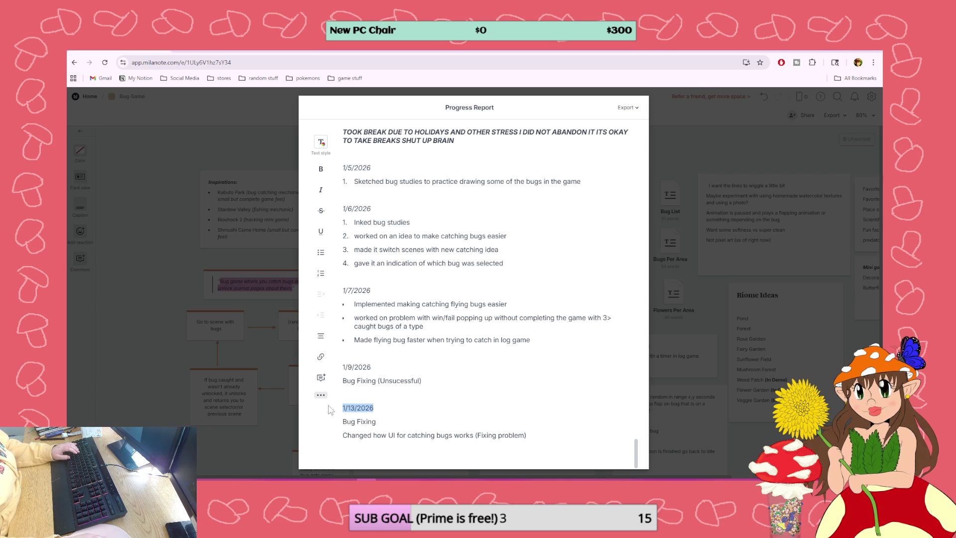
key("ctrl+i")
left_click_drag(371, 367, 342, 367)
scroll(349, 358, "up", 1)
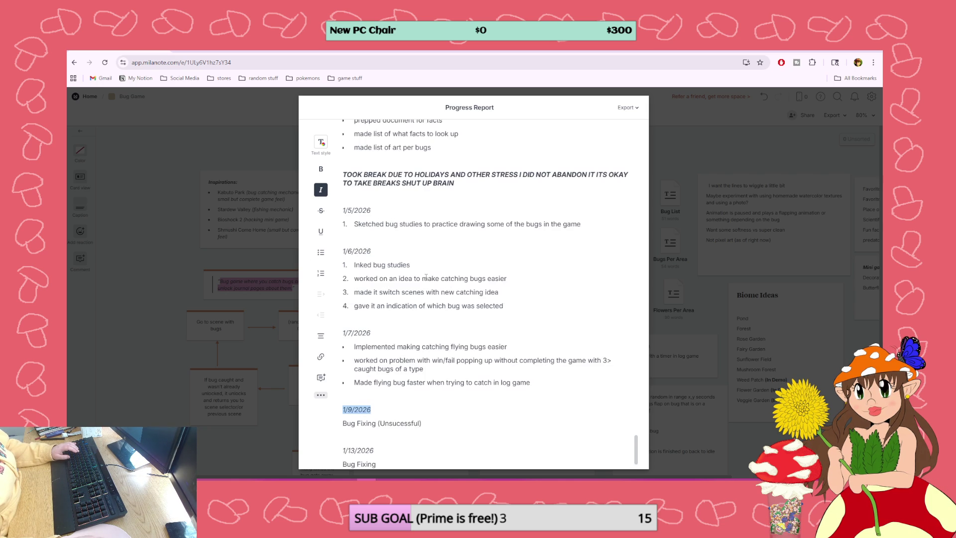
scroll(498, 348, "down", 1)
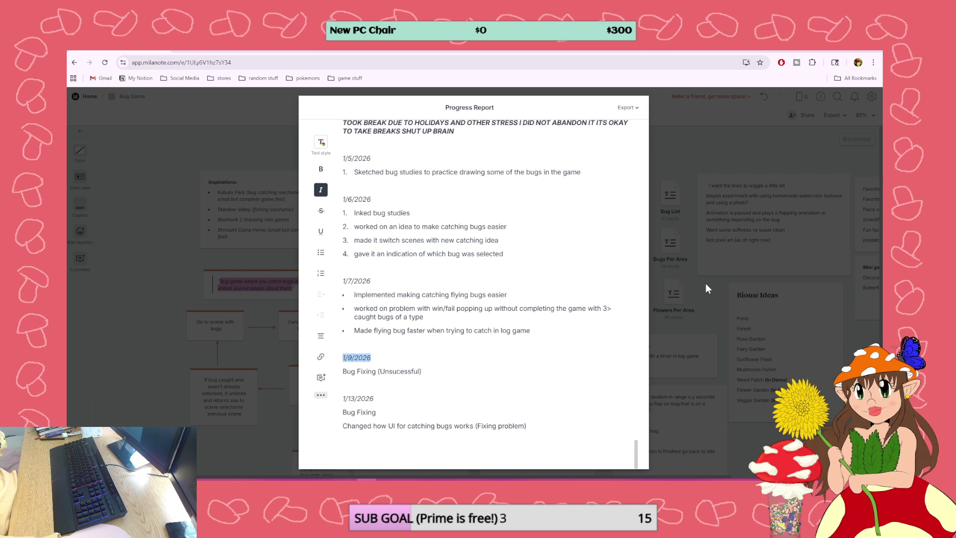
Back in GDevelop, collapse the Catch/Fail group, leaving Spawning Petals collapsed too
key("alt+Tab")
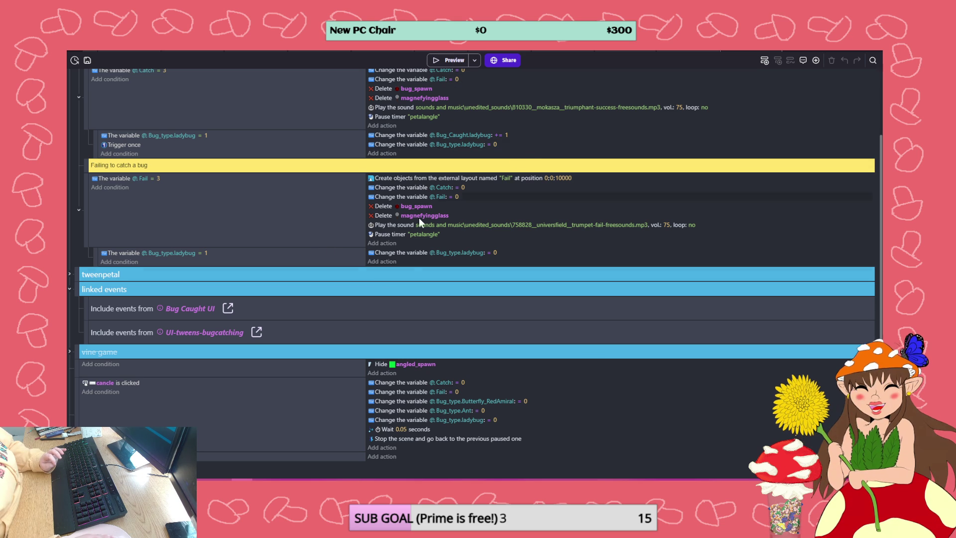
scroll(177, 210, "up", 2)
left_click(70, 121)
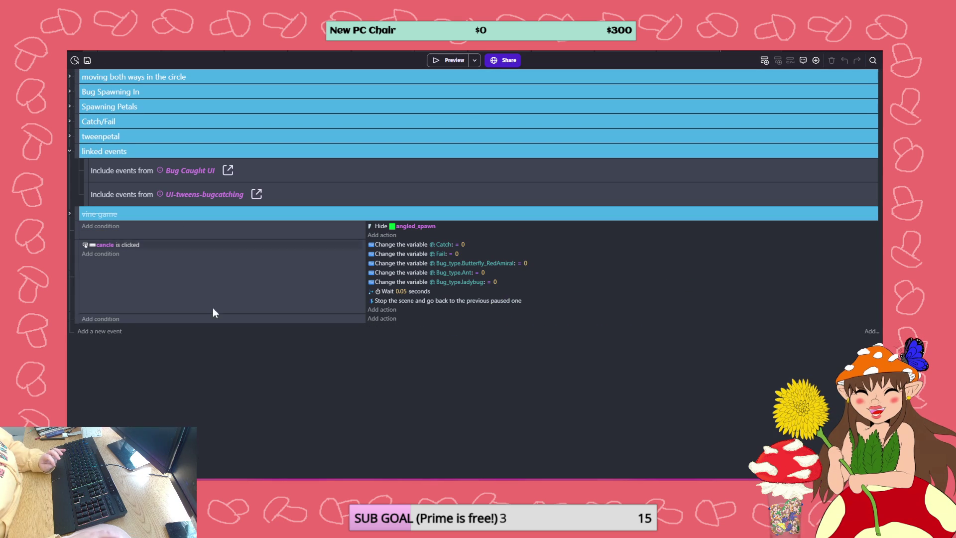
left_click(71, 106)
left_click(70, 106)
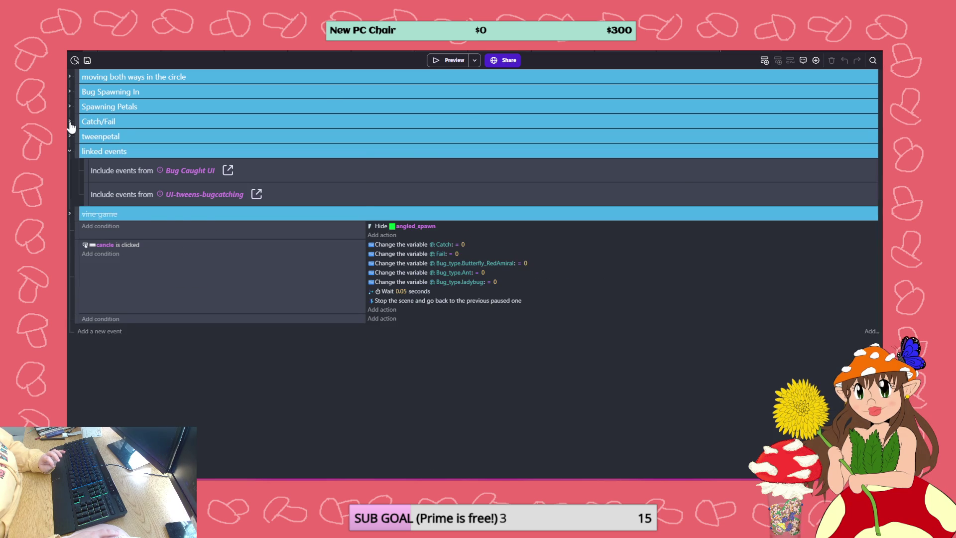